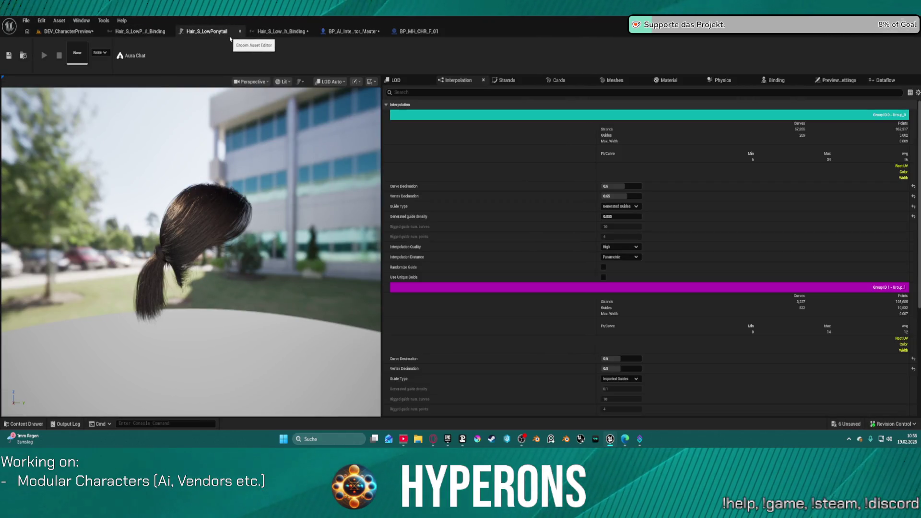
Scroll the ponytail groom's Interpolation details, then switch to the DEV_CharacterPreview level.
{"action": "scroll", "coordinate": [552, 316], "scroll_direction": "down", "scroll_amount": 3}
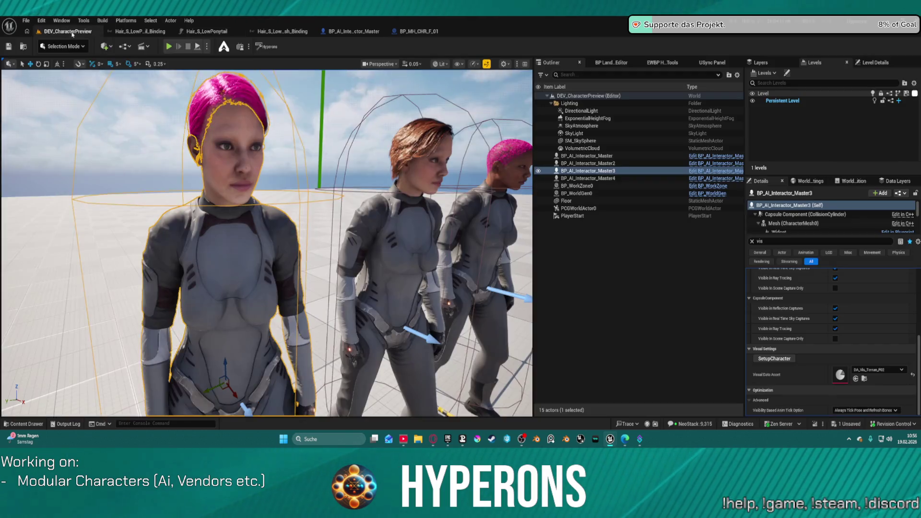
{"action": "left_click", "coordinate": [67, 31]}
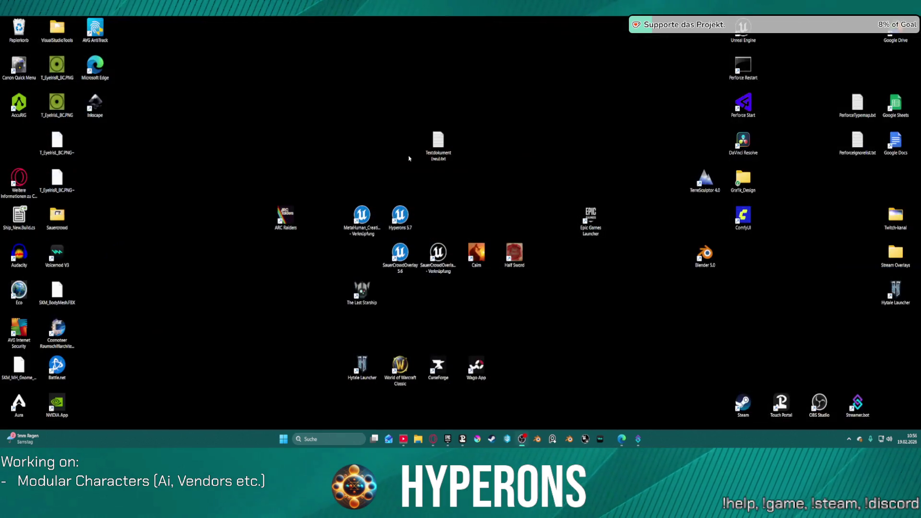
Send the crash report and restart Unreal, closing the stray desktop context menu.
{"action": "right_click", "coordinate": [398, 210]}
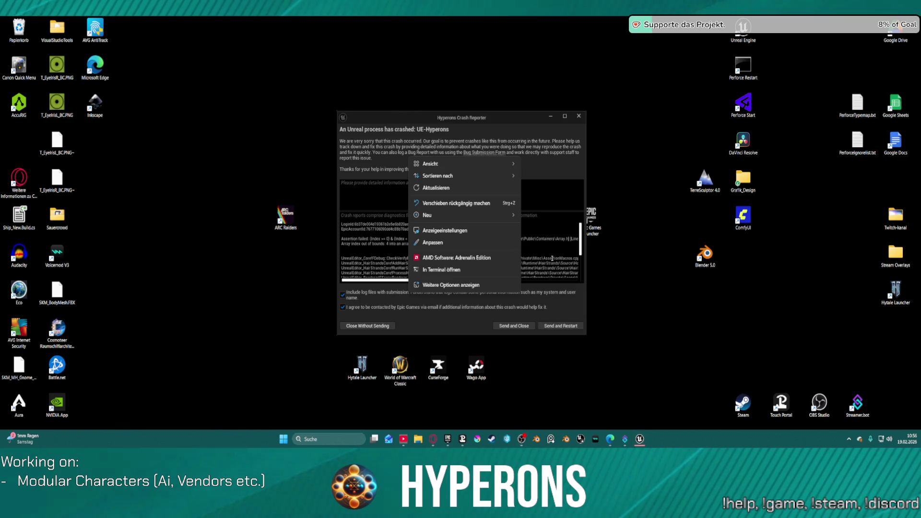
{"action": "left_click", "coordinate": [569, 326]}
{"action": "left_click", "coordinate": [558, 146]}
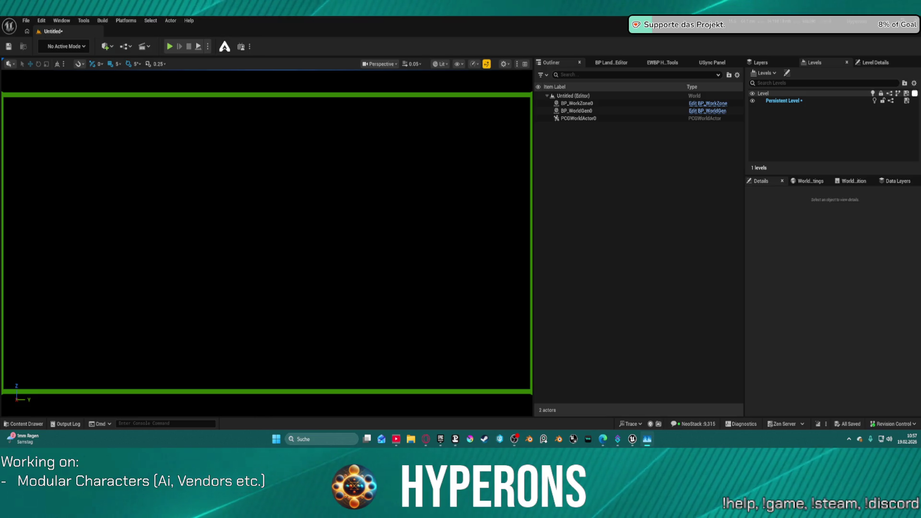
Reopen DEV_CharacterPreview from File > Recent Levels.
{"action": "left_click", "coordinate": [32, 22]}
{"action": "mouse_move", "coordinate": [110, 67]}
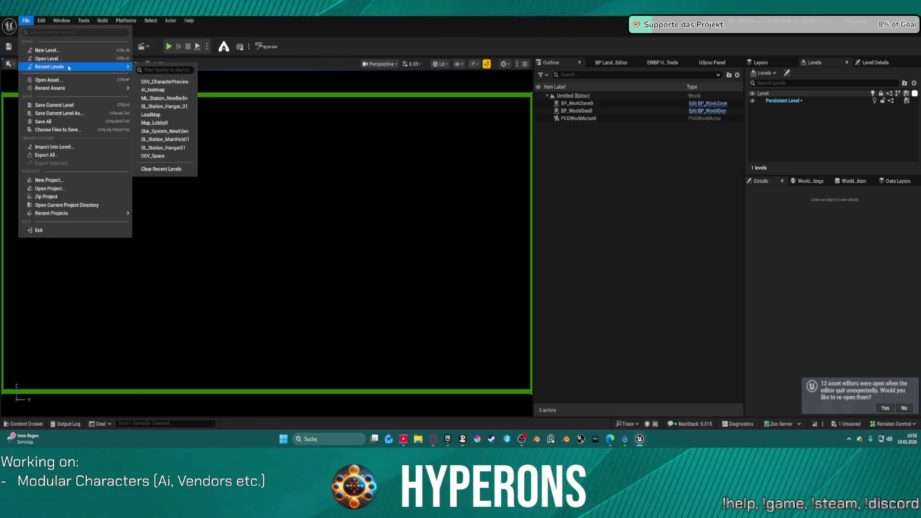
{"action": "left_click", "coordinate": [176, 82]}
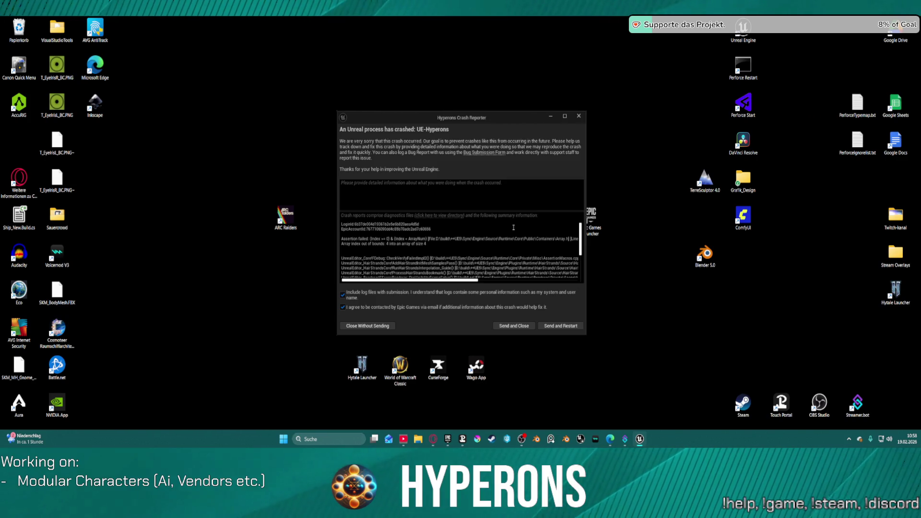
Choose Send and Restart in the Crash Reporter.
{"action": "left_click", "coordinate": [569, 326]}
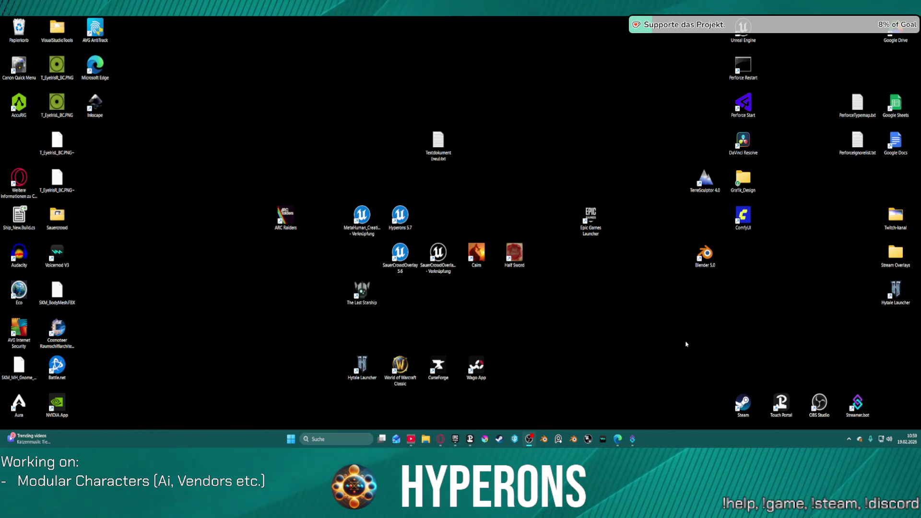
Bring the relaunched Hyperons - Unreal Editor window forward from its taskbar preview.
{"action": "mouse_move", "coordinate": [633, 437]}
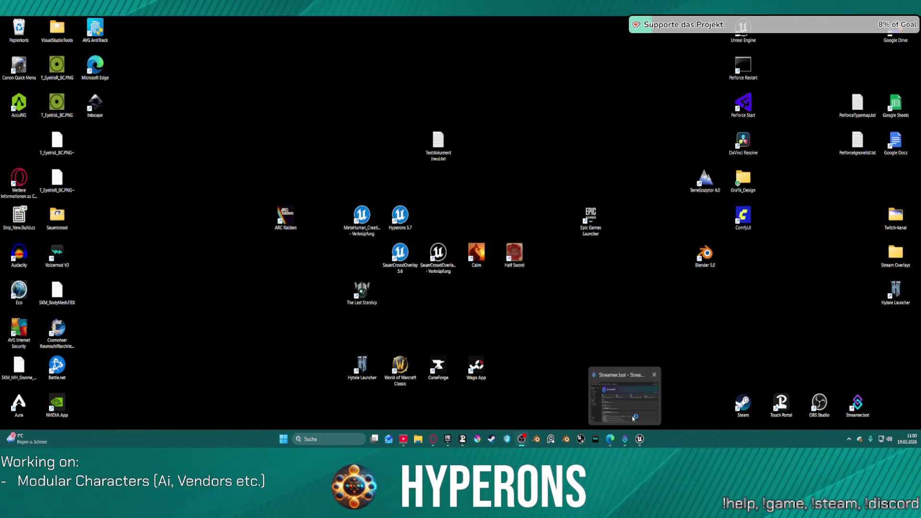
{"action": "mouse_move", "coordinate": [640, 439]}
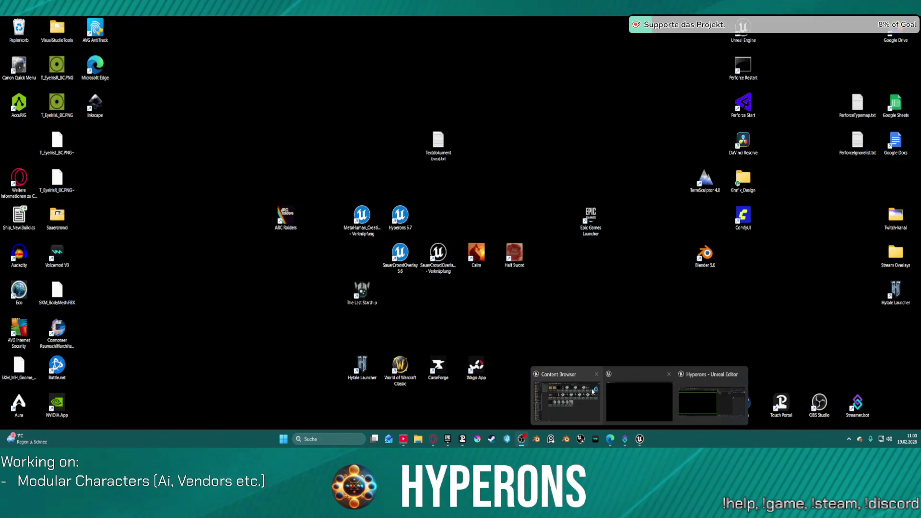
{"action": "left_click", "coordinate": [620, 401]}
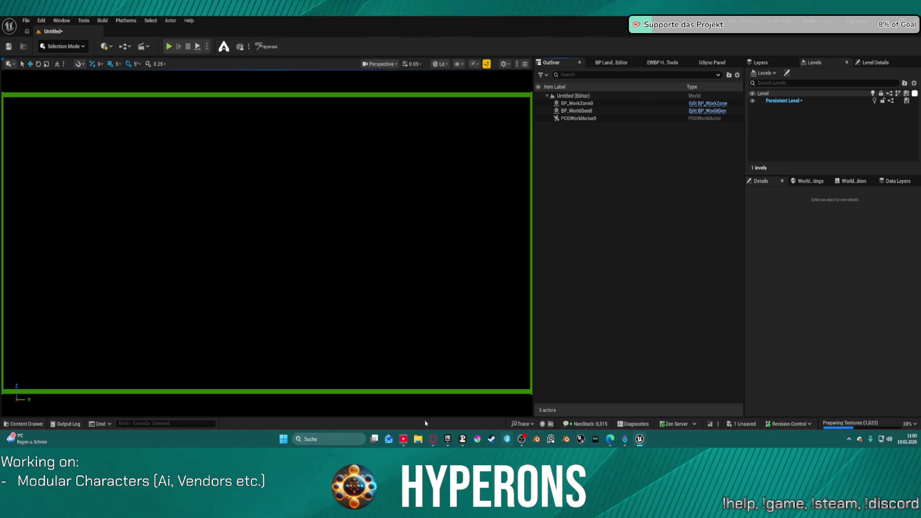
Open the Content Drawer at the Grooms folder and select Eyelashes_L_SlightCurl_Binding1.
{"action": "left_click", "coordinate": [34, 422]}
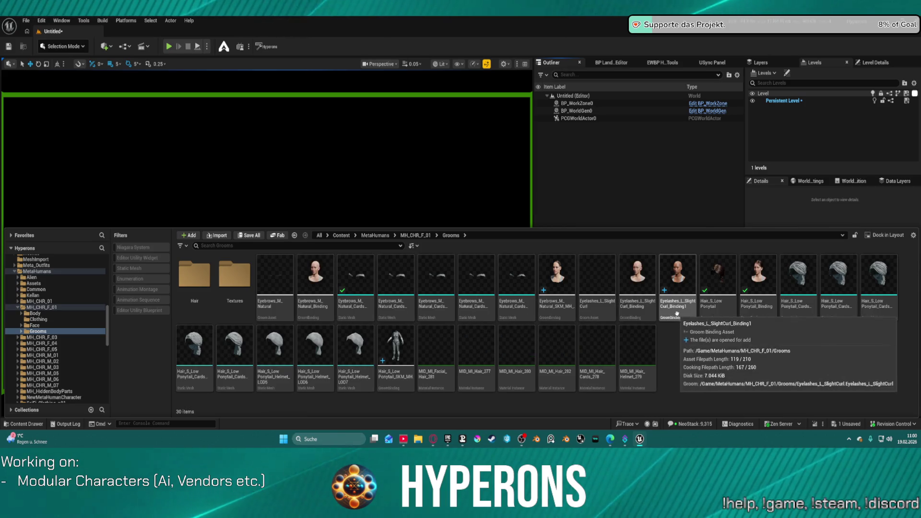
{"action": "left_click", "coordinate": [677, 314]}
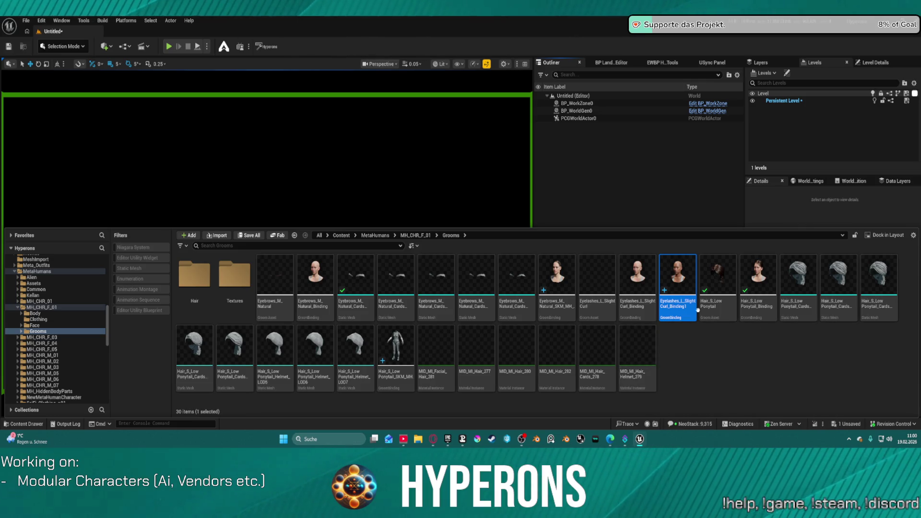
{"action": "mouse_move", "coordinate": [679, 319]}
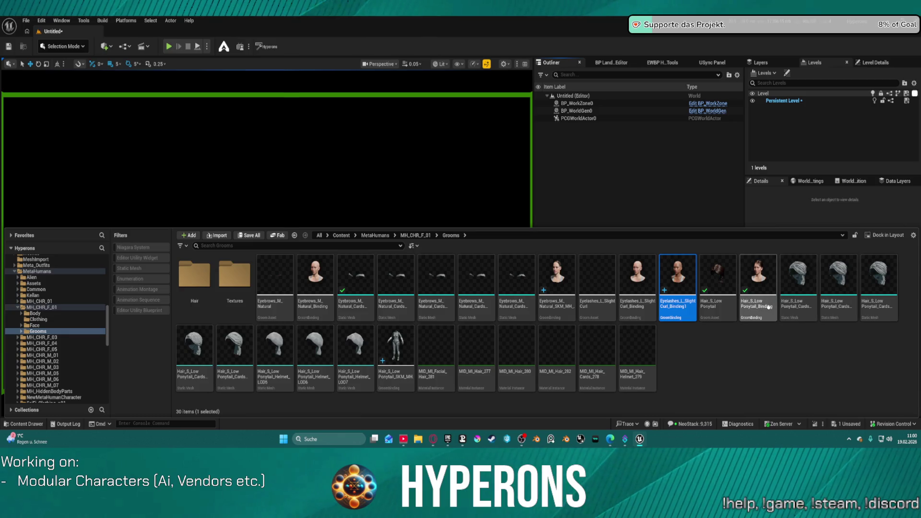
{"action": "mouse_move", "coordinate": [756, 306]}
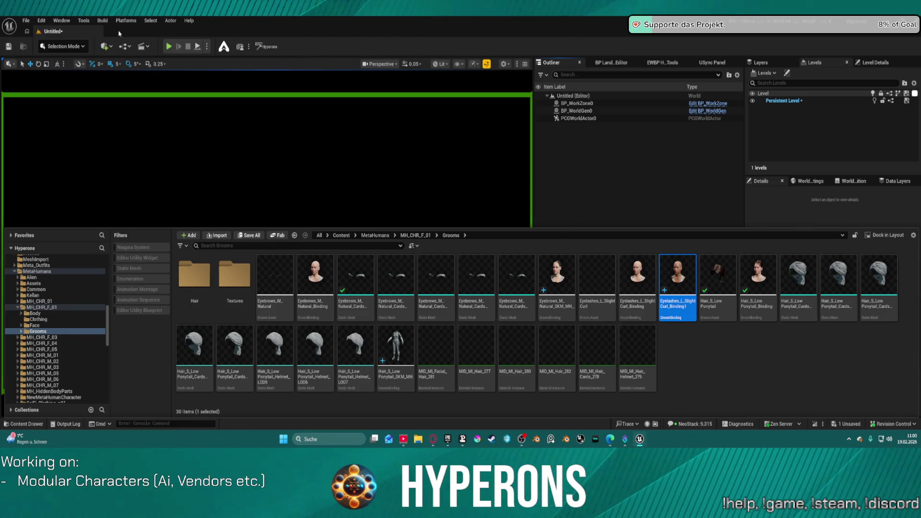
Browse to ActionRPGStarterSystem > AI > AIPresets > AI_UE5 > Interactors and open BP_AI_Interactor_Master.
{"action": "key", "text": "ctrl+space"}
{"action": "key", "text": "ctrl+space"}
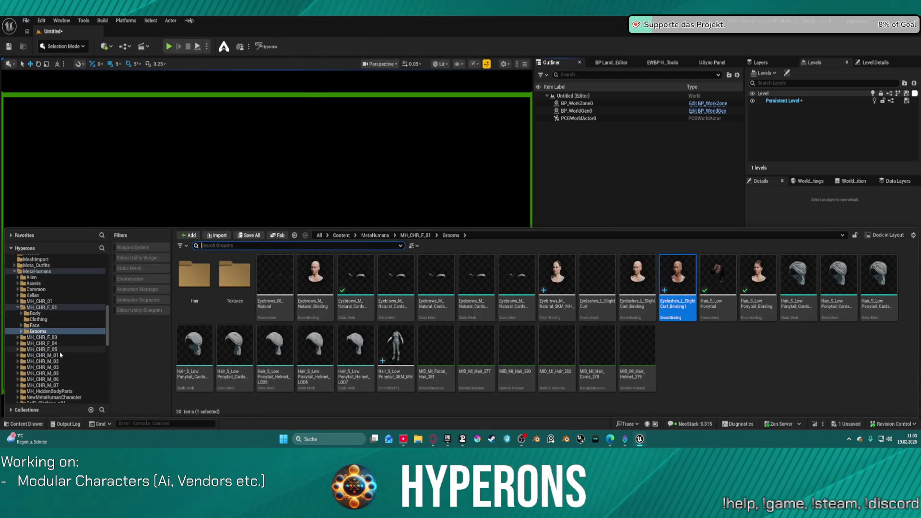
{"action": "scroll", "coordinate": [93, 307], "scroll_direction": "up", "scroll_amount": 5}
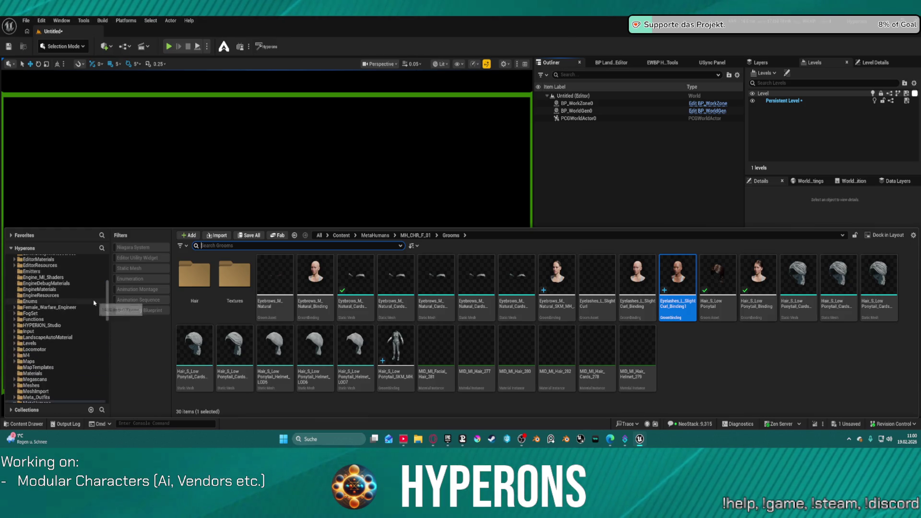
{"action": "scroll", "coordinate": [94, 302], "scroll_direction": "up", "scroll_amount": 5}
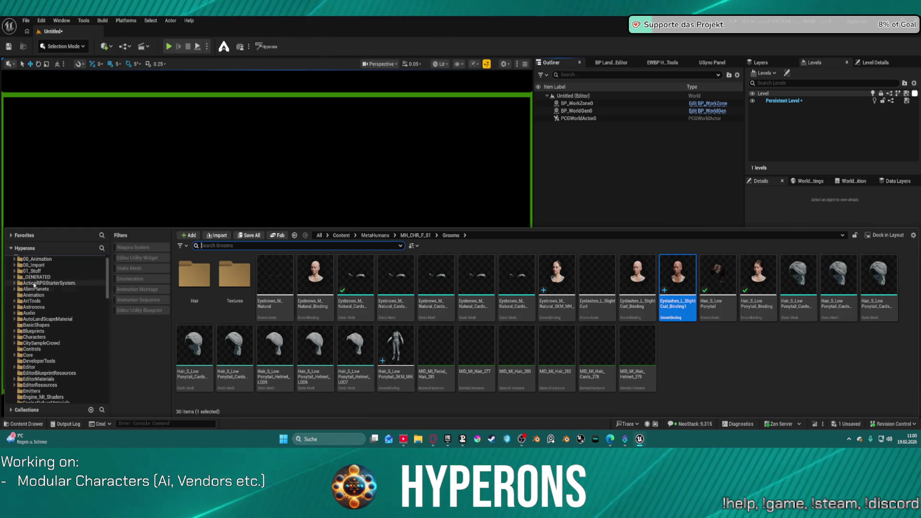
{"action": "left_click", "coordinate": [15, 284]}
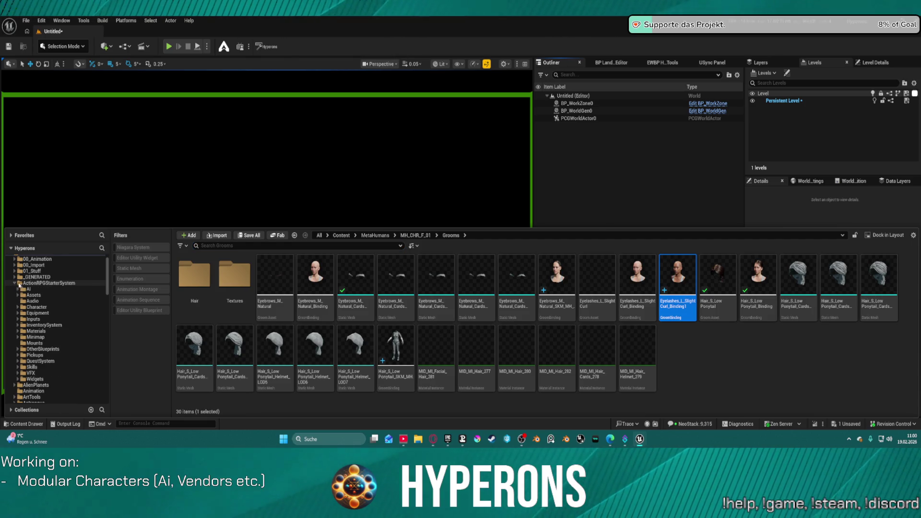
{"action": "left_click", "coordinate": [28, 289]}
{"action": "double_click", "coordinate": [194, 274]}
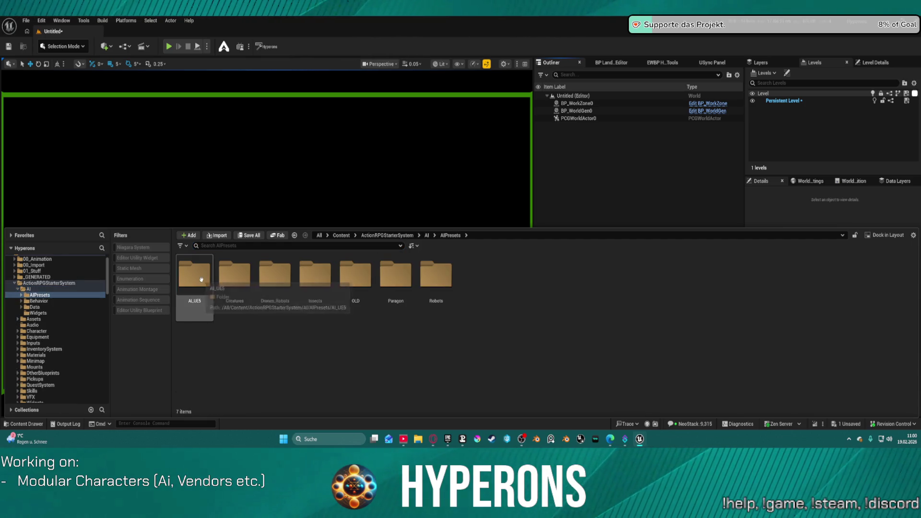
{"action": "double_click", "coordinate": [195, 276]}
{"action": "left_click", "coordinate": [201, 280]}
{"action": "double_click", "coordinate": [234, 275]}
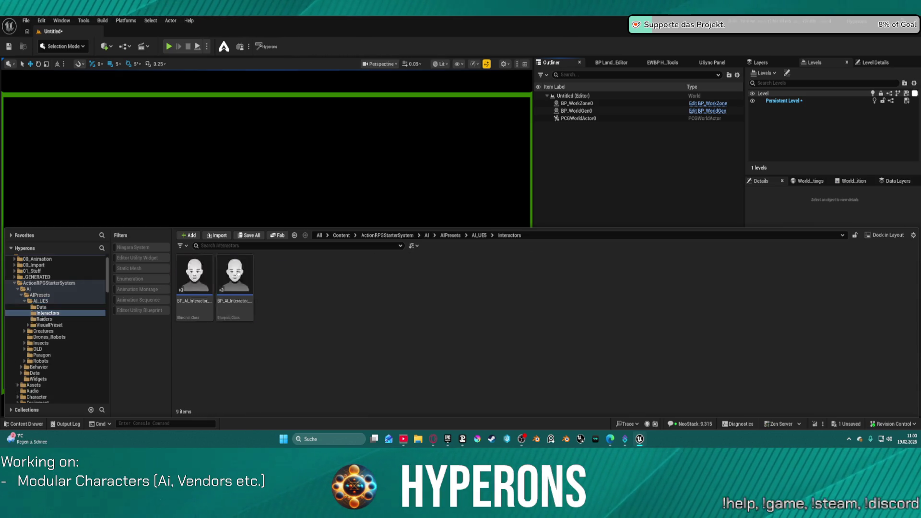
{"action": "left_click", "coordinate": [249, 274]}
{"action": "double_click", "coordinate": [250, 274]}
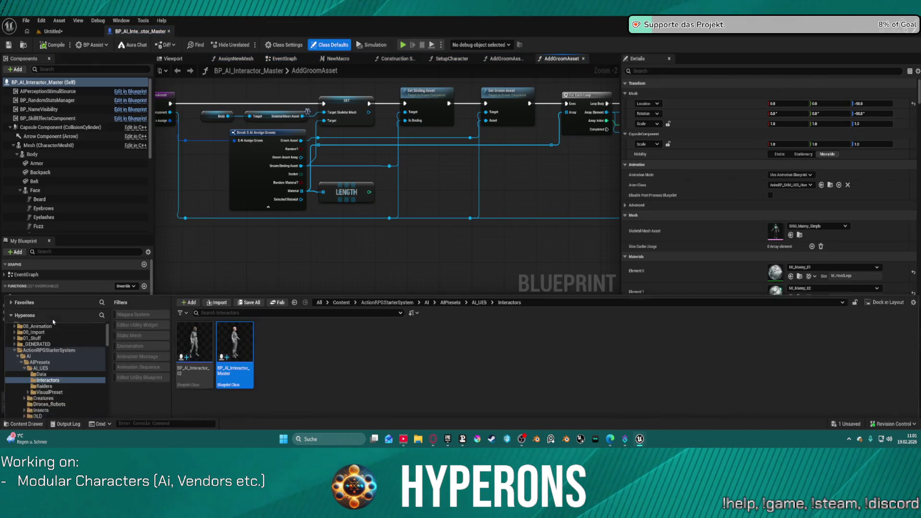
Open the DA_Vis_Terran_F02 data asset from VisualPreset > Terraner.
{"action": "left_click", "coordinate": [49, 373]}
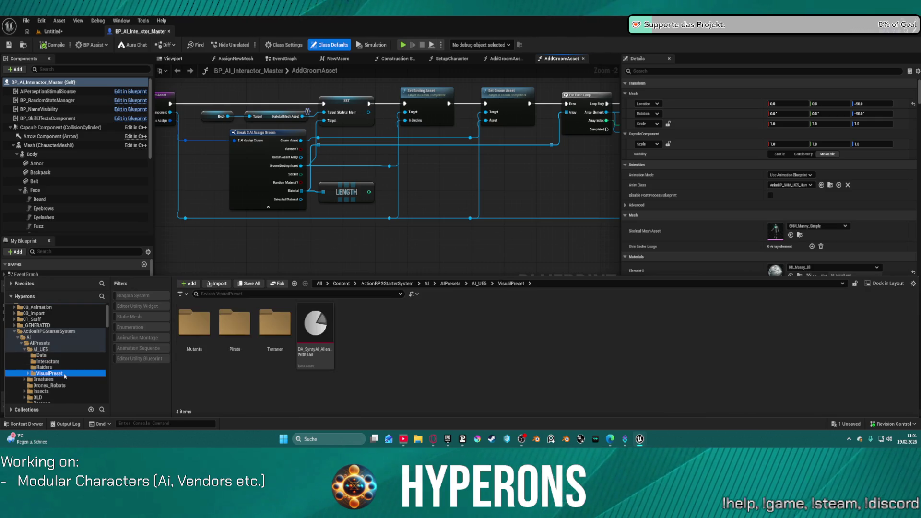
{"action": "left_click", "coordinate": [273, 328]}
{"action": "double_click", "coordinate": [273, 328]}
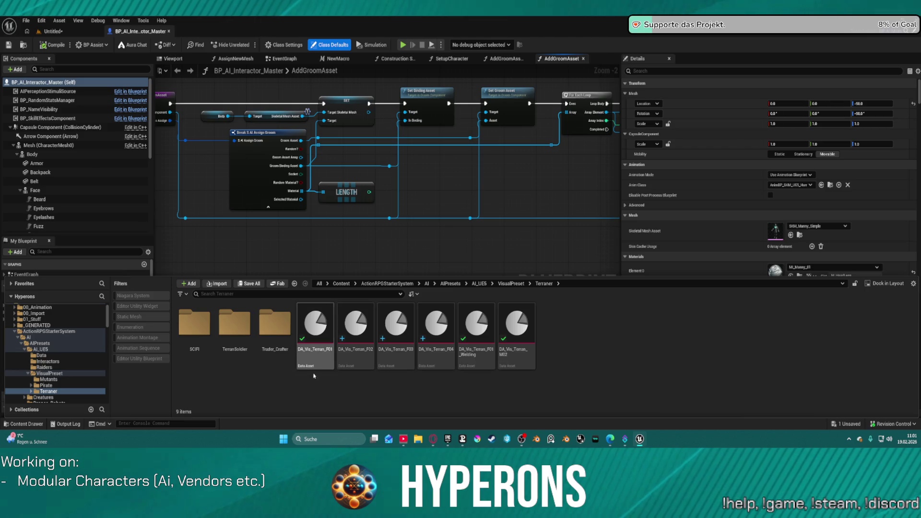
{"action": "left_click", "coordinate": [359, 357]}
{"action": "double_click", "coordinate": [359, 357]}
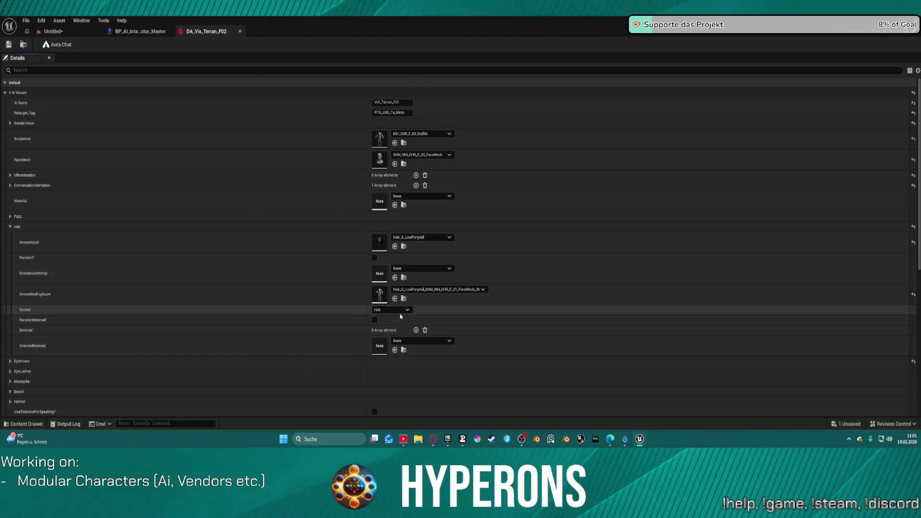
Expand Eyebrows and browse to its GroomBindingAsset in the content browser.
{"action": "scroll", "coordinate": [236, 304], "scroll_direction": "down", "scroll_amount": 3}
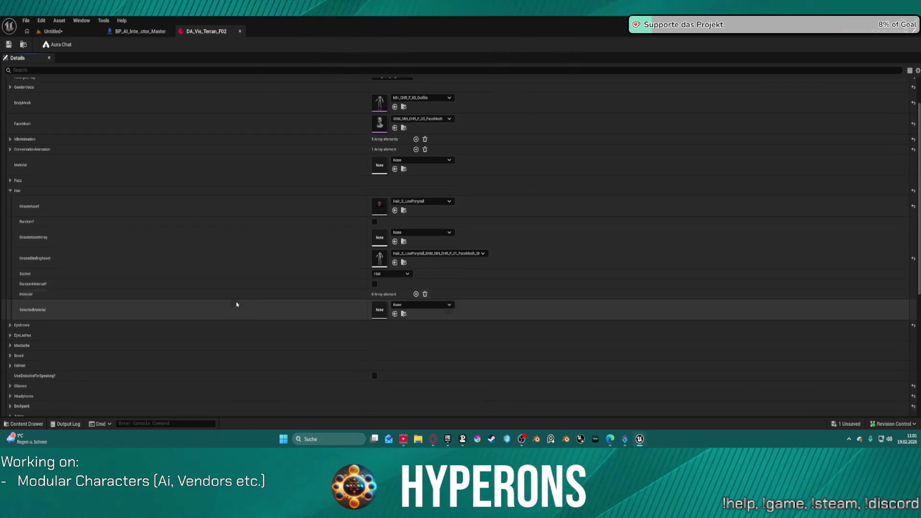
{"action": "left_click", "coordinate": [9, 301]}
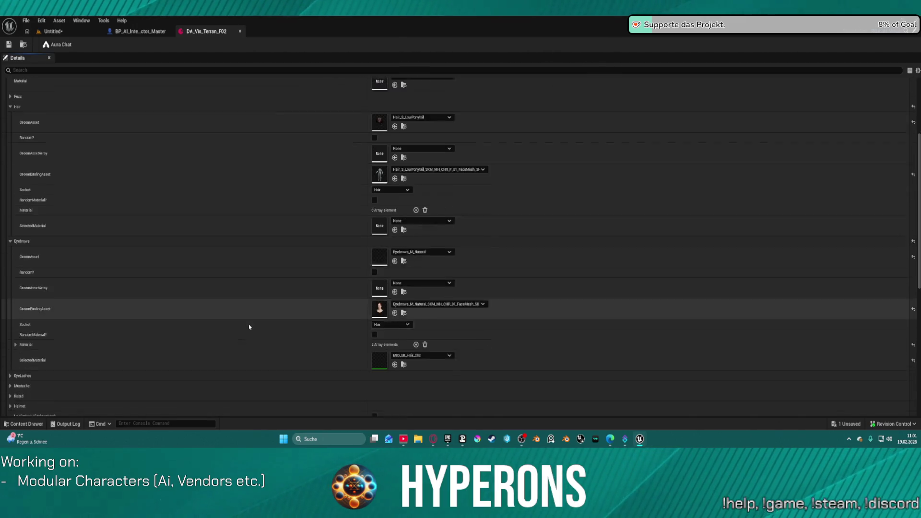
{"action": "scroll", "coordinate": [288, 322], "scroll_direction": "down", "scroll_amount": 3}
{"action": "left_click", "coordinate": [404, 304]}
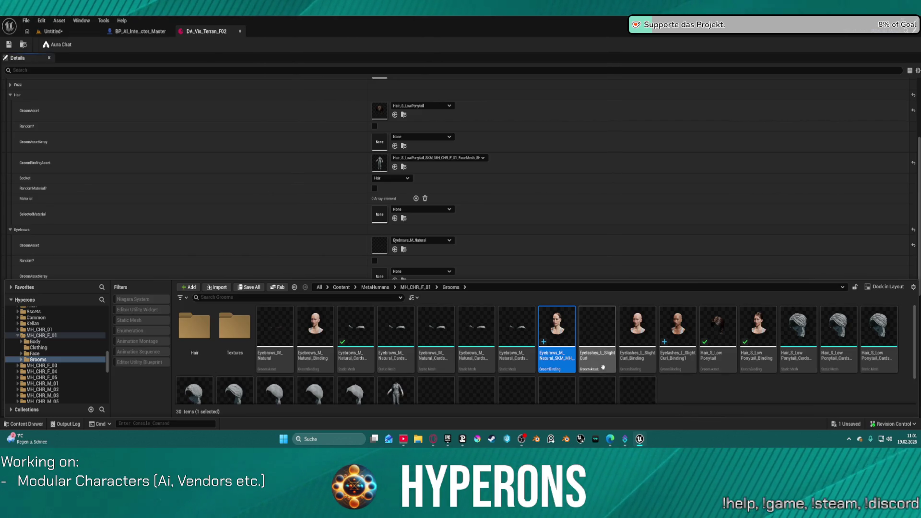
Force-delete the eyebrow groom binding, then reload DEV_CharacterPreview from Recent Levels, saving changes.
{"action": "key", "text": "Delete"}
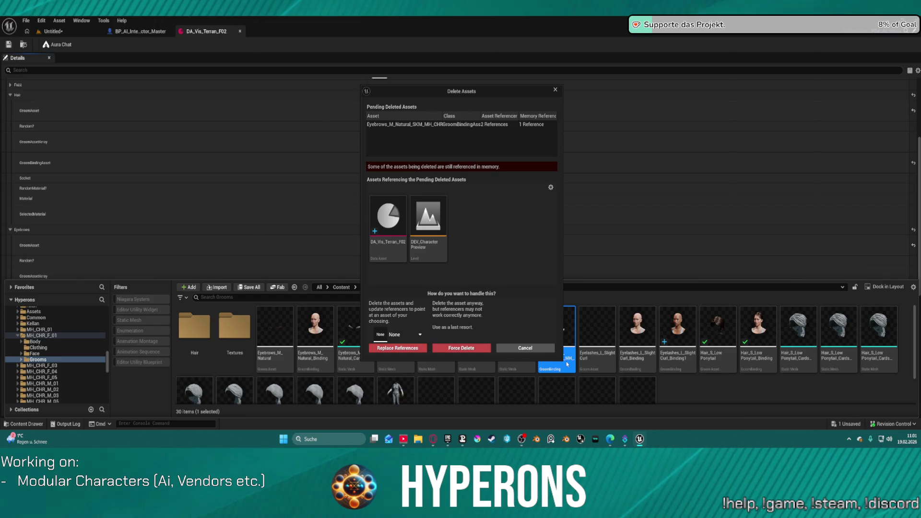
{"action": "left_click", "coordinate": [455, 347]}
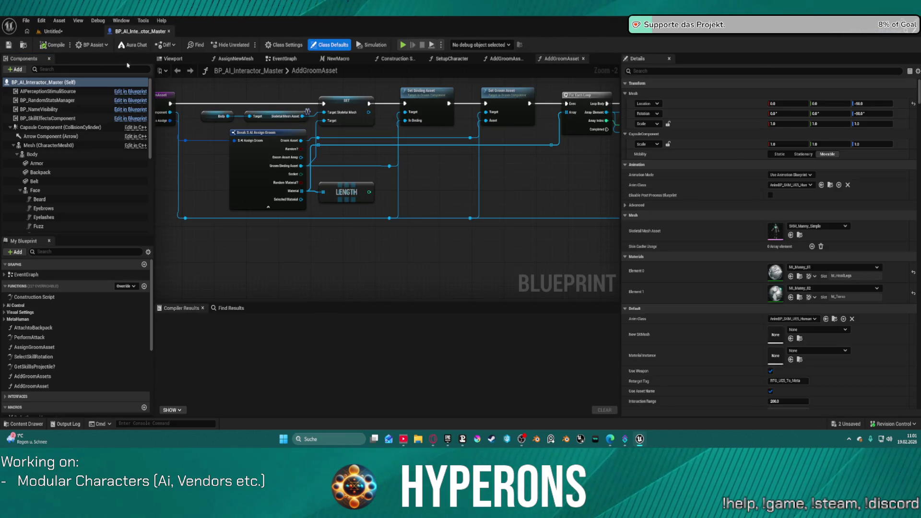
{"action": "left_click", "coordinate": [53, 31]}
{"action": "left_click", "coordinate": [26, 20]}
{"action": "mouse_move", "coordinate": [72, 67]}
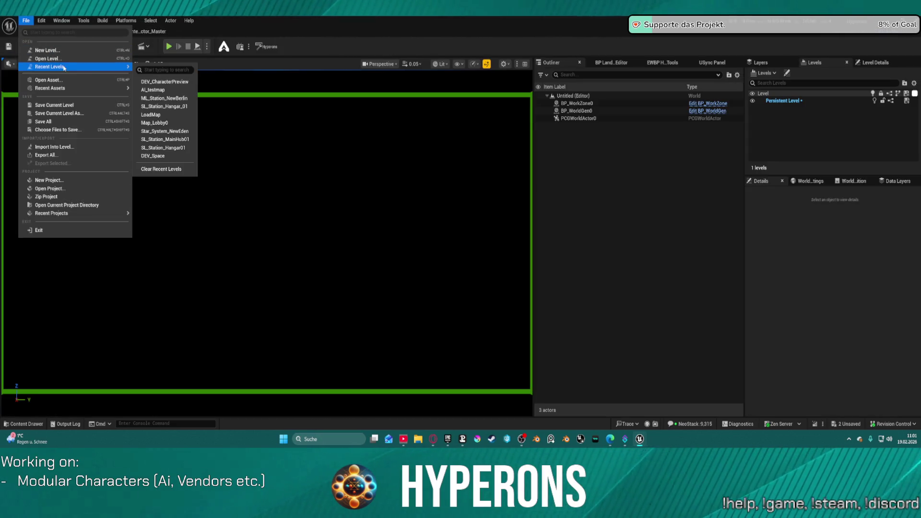
{"action": "left_click", "coordinate": [166, 80]}
{"action": "left_click", "coordinate": [476, 307]}
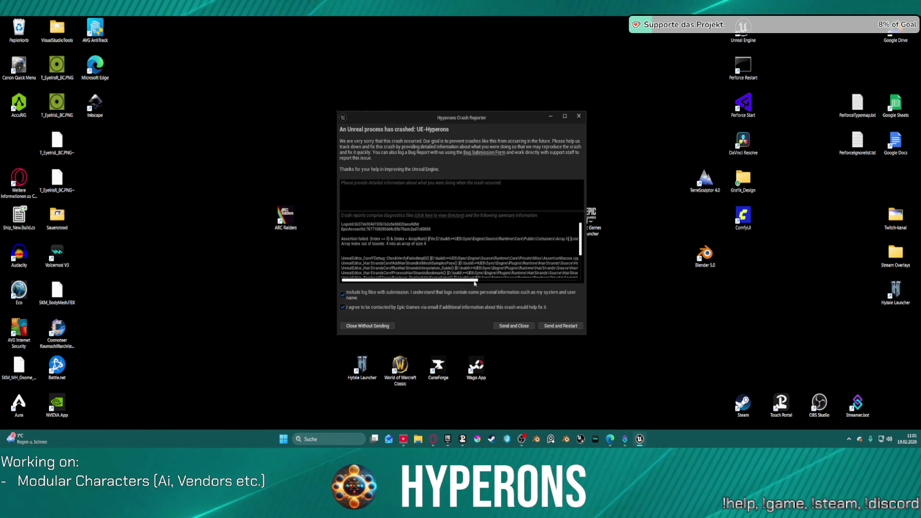
Highlight part of the crash call stack, then send the report and restart.
{"action": "left_click_drag", "start_coordinate": [475, 281], "coordinate": [538, 285]}
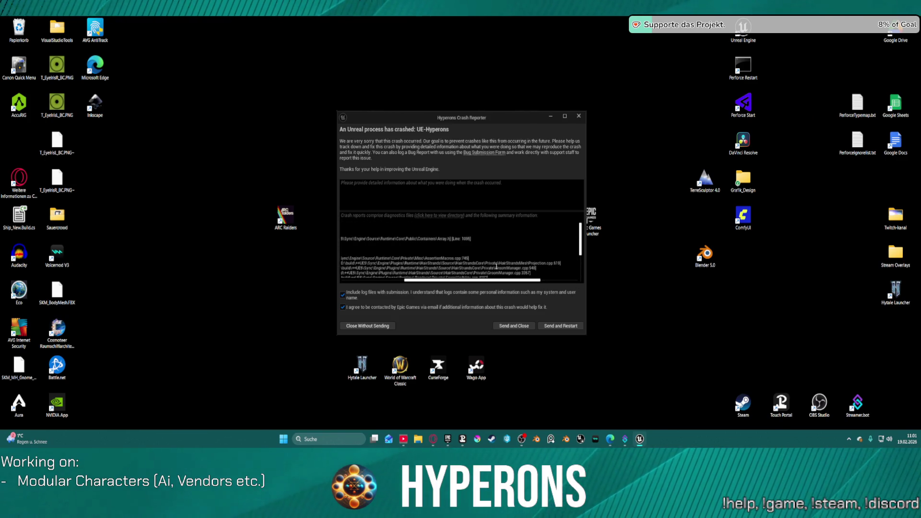
{"action": "left_click_drag", "start_coordinate": [489, 263], "coordinate": [519, 268]}
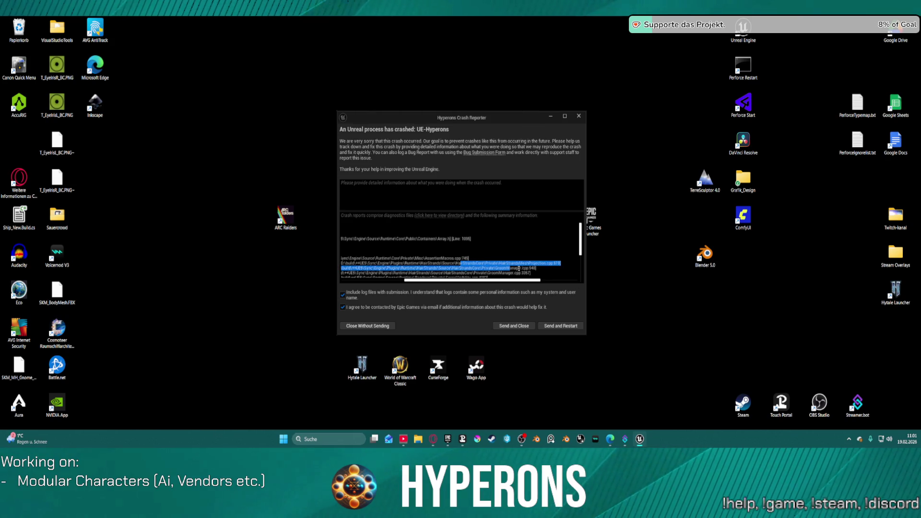
{"action": "left_click", "coordinate": [558, 327]}
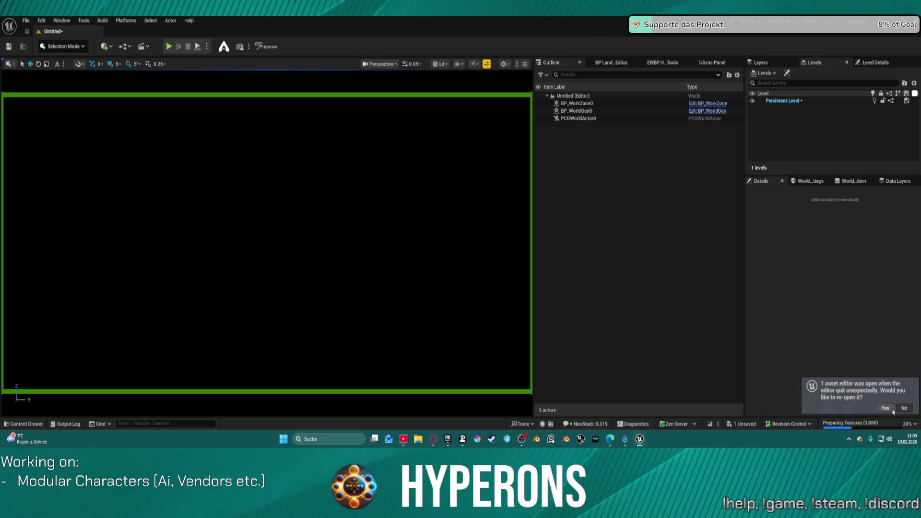
Reopen and compile BP_AI_Interactor_Master, then inspect its Eyebrows groom component.
{"action": "left_click", "coordinate": [889, 409]}
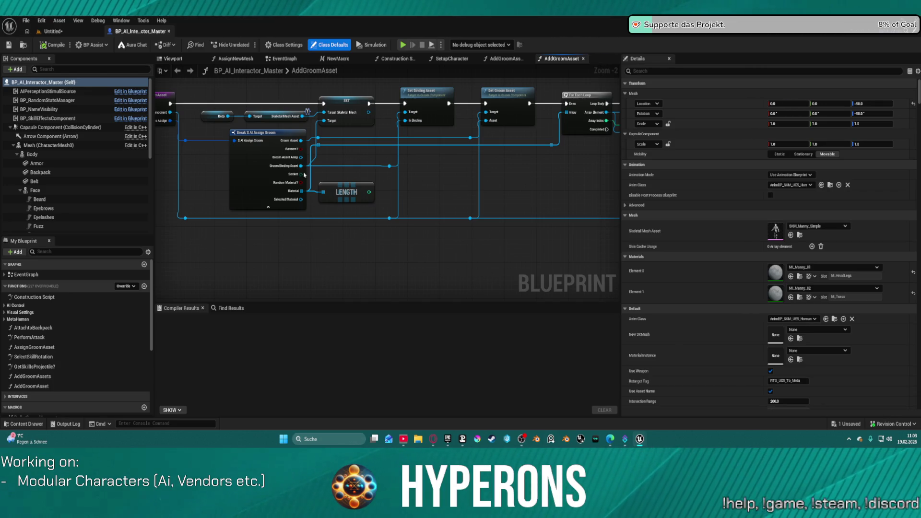
{"action": "left_click", "coordinate": [52, 48]}
{"action": "left_click", "coordinate": [189, 58]}
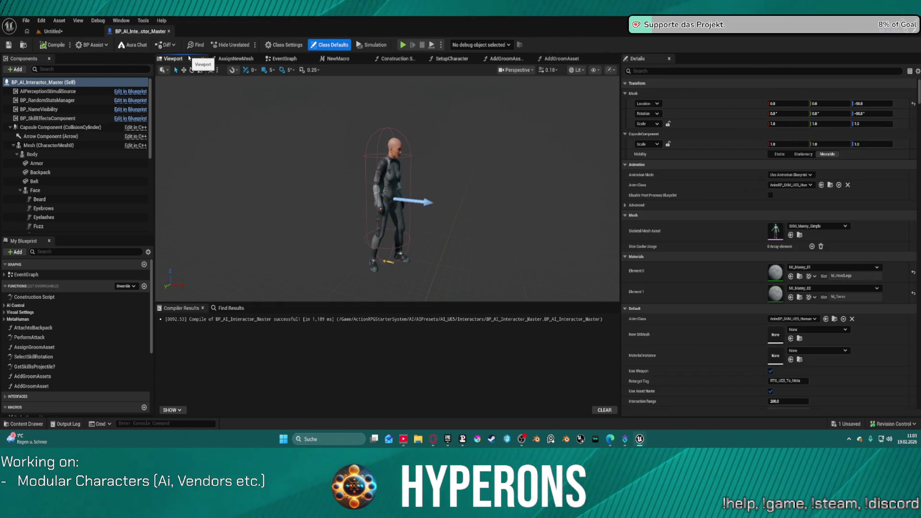
{"action": "left_click", "coordinate": [91, 210]}
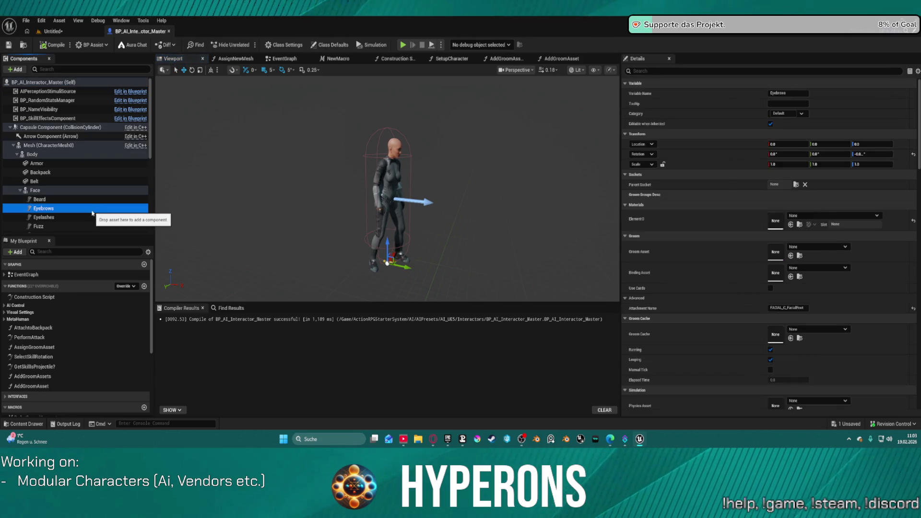
Open the Content Drawer at the MH_CHR_F_01 Grooms folder.
{"action": "left_click", "coordinate": [62, 31]}
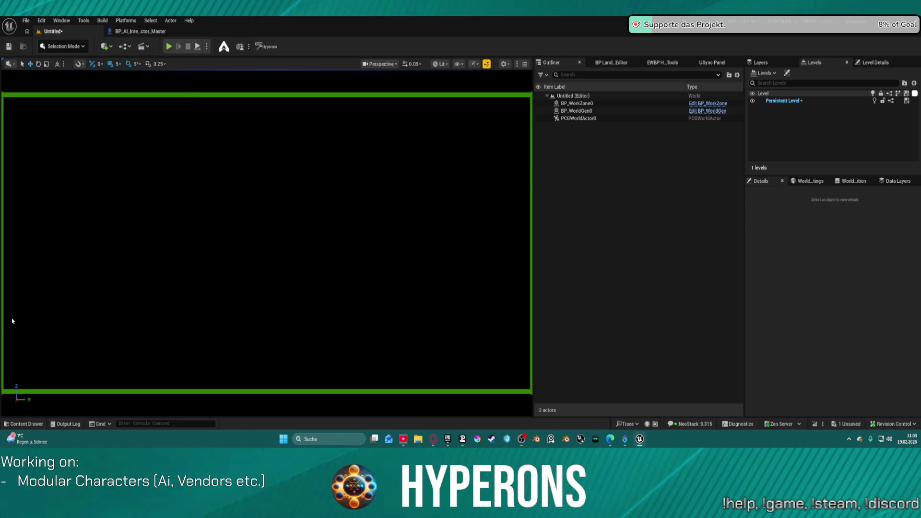
{"action": "left_click", "coordinate": [138, 31]}
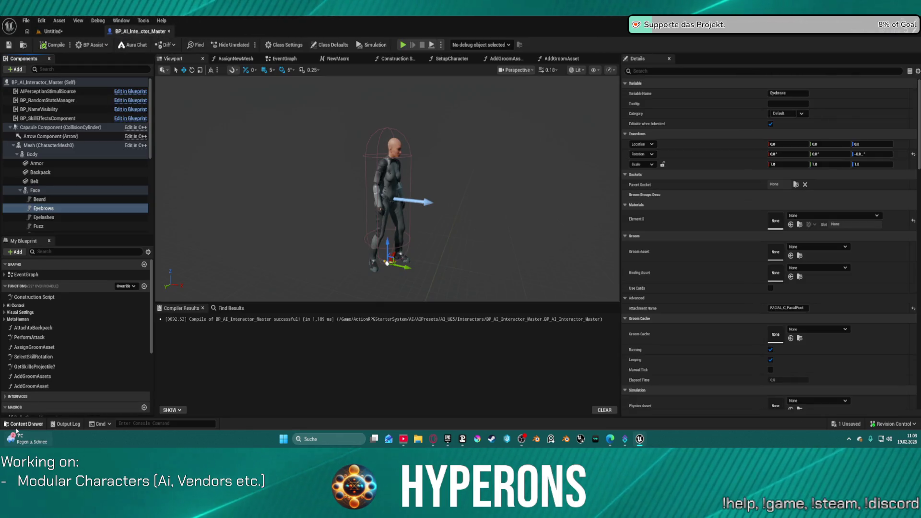
{"action": "left_click", "coordinate": [21, 424]}
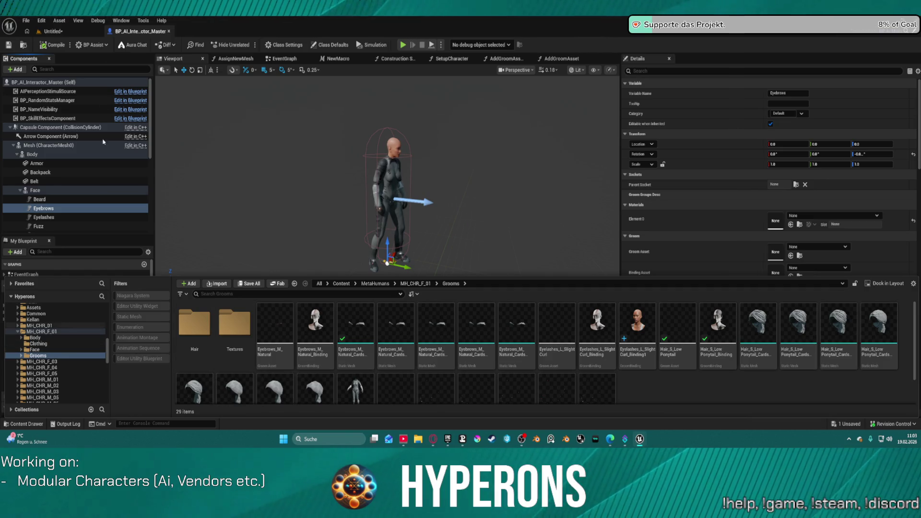
Close the Content Drawer and bring up the DA_Vis_Terran_F02 data asset's details.
{"action": "key", "text": "ctrl+space"}
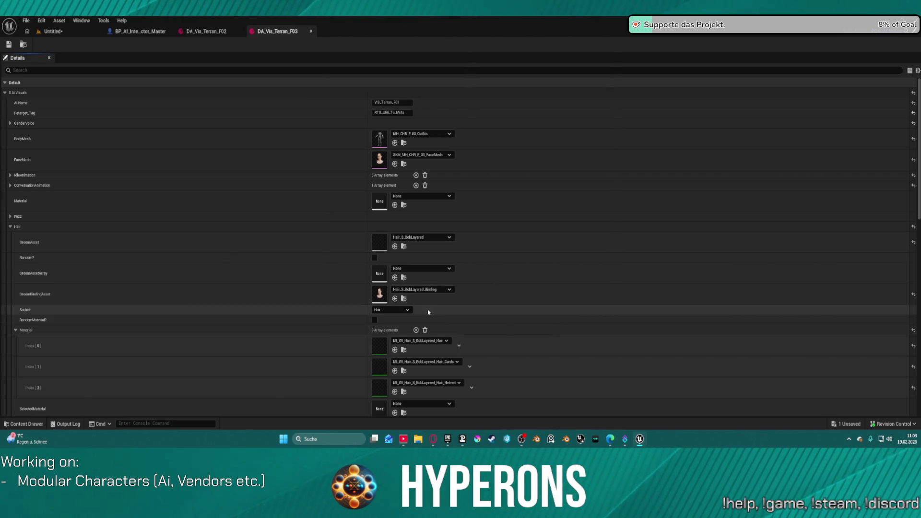
{"action": "scroll", "coordinate": [422, 307], "scroll_direction": "down", "scroll_amount": 5}
{"action": "scroll", "coordinate": [426, 302], "scroll_direction": "down", "scroll_amount": 5}
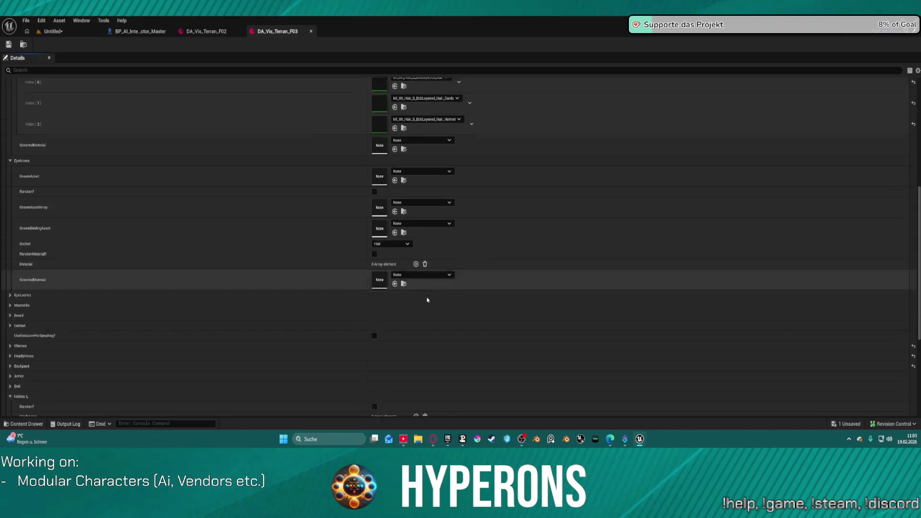
{"action": "scroll", "coordinate": [431, 250], "scroll_direction": "up", "scroll_amount": 5}
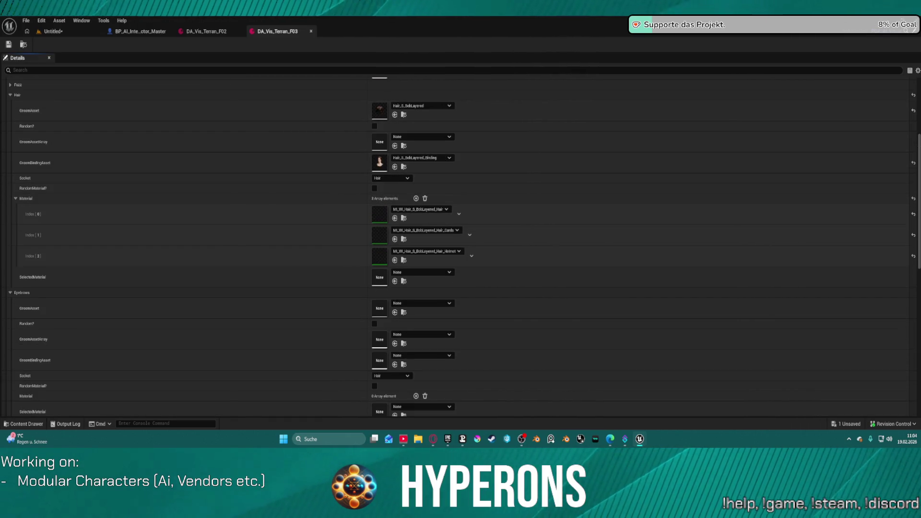
{"action": "left_click", "coordinate": [207, 31]}
{"action": "scroll", "coordinate": [431, 322], "scroll_direction": "down", "scroll_amount": 3}
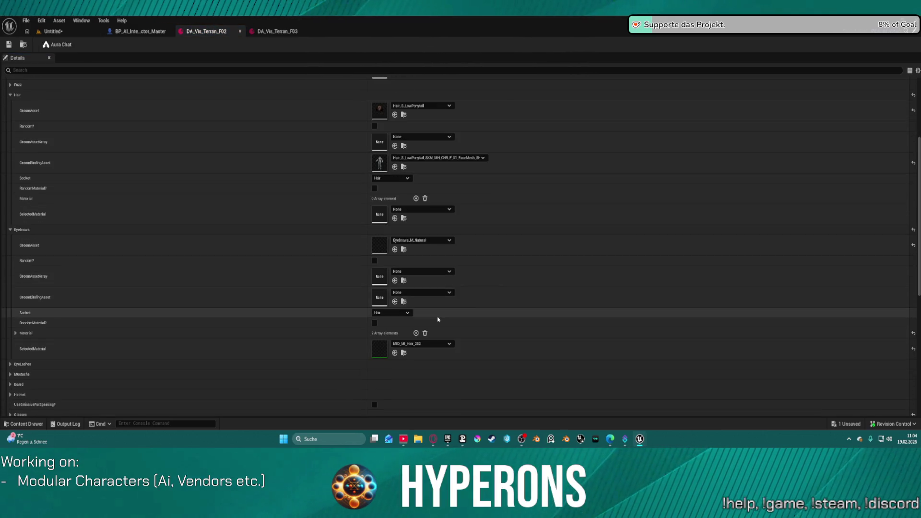
Set DA_Vis_Terran_F02's Eyebrows groom asset to None, save it, and return to Untitled.
{"action": "left_click", "coordinate": [424, 241]}
{"action": "left_click", "coordinate": [412, 107]}
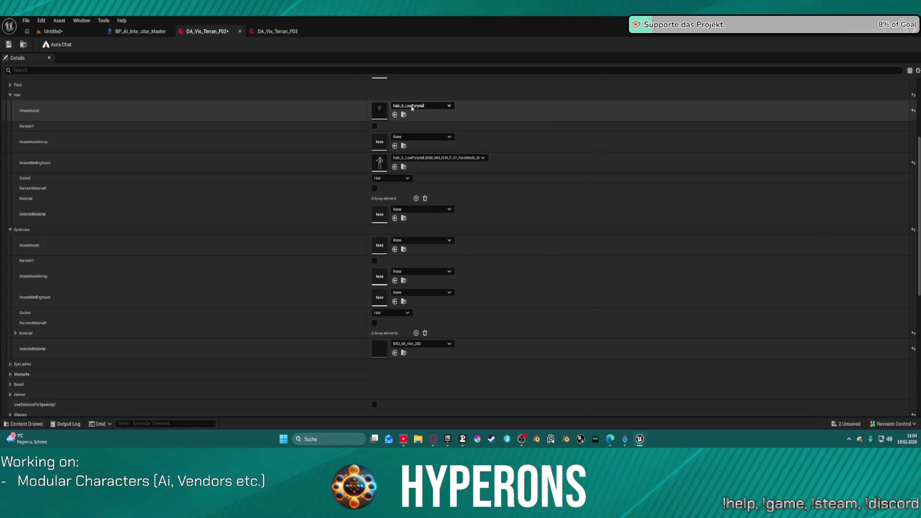
{"action": "left_click", "coordinate": [9, 45]}
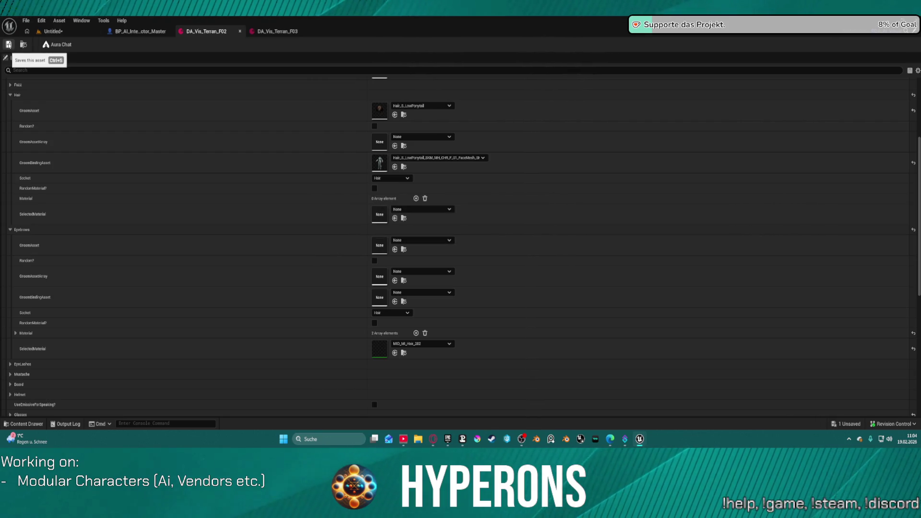
{"action": "left_click", "coordinate": [59, 32]}
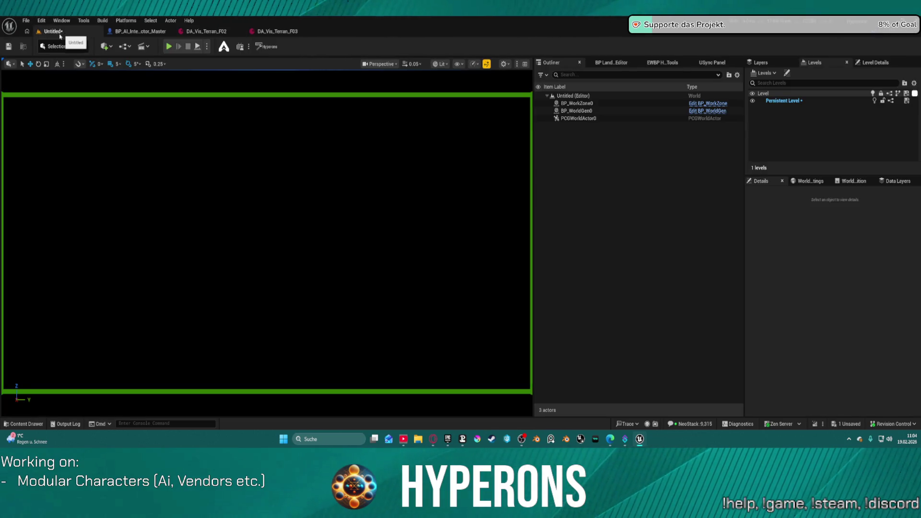
Load DEV_CharacterPreview from Recent Levels, discarding Untitled's changes; the editor crashes.
{"action": "left_click", "coordinate": [27, 31]}
{"action": "left_click", "coordinate": [26, 22]}
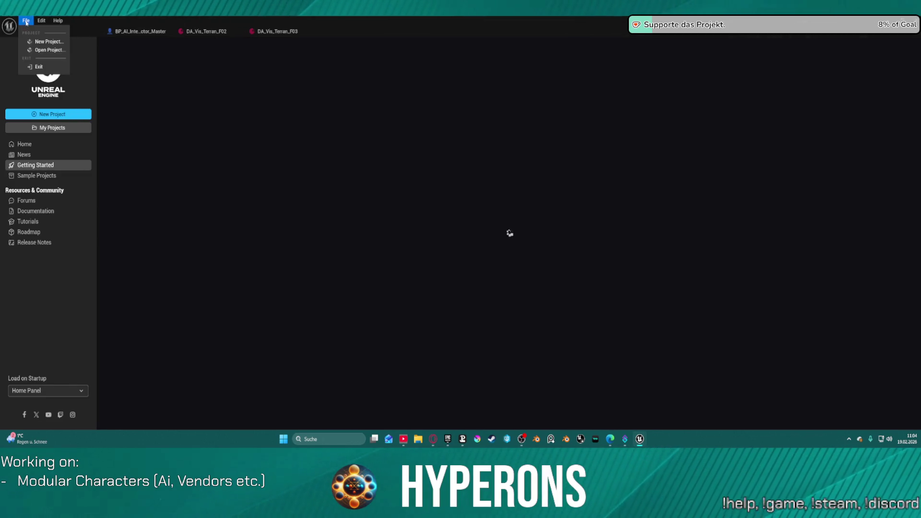
{"action": "left_click", "coordinate": [459, 37]}
{"action": "left_click", "coordinate": [53, 31]}
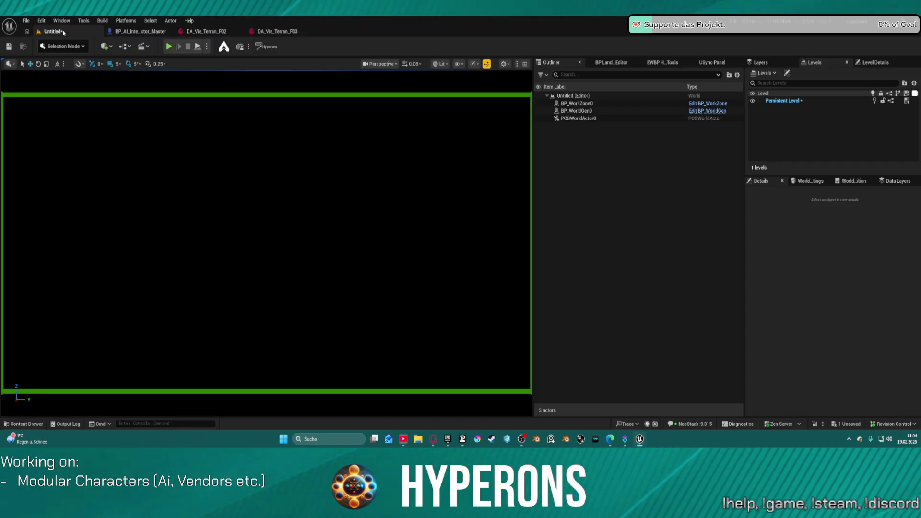
{"action": "left_click", "coordinate": [31, 23]}
{"action": "mouse_move", "coordinate": [115, 66]}
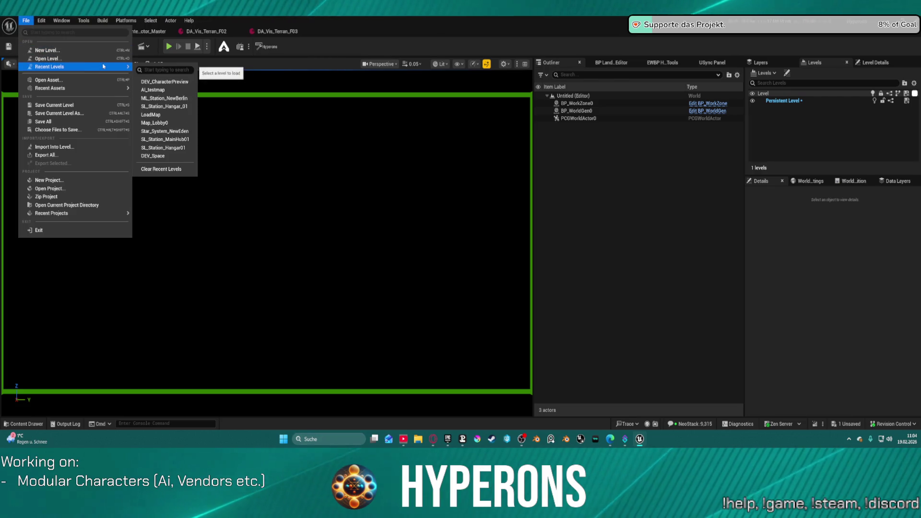
{"action": "left_click", "coordinate": [177, 81]}
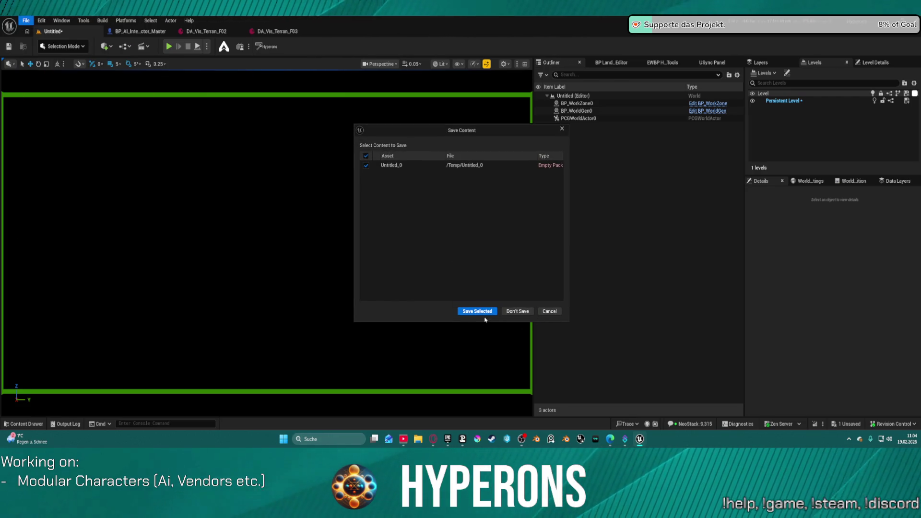
{"action": "left_click", "coordinate": [510, 313]}
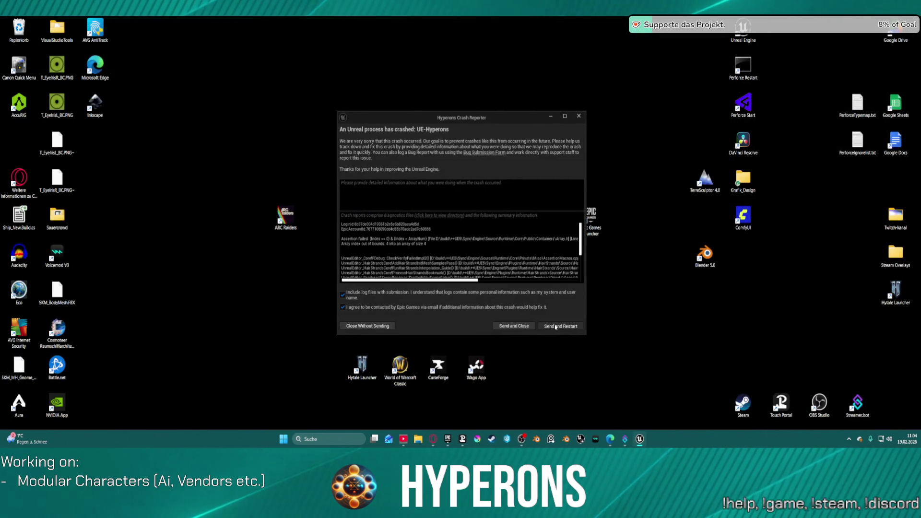
Send the crash report and restart the editor, waiting for the project to reload.
{"action": "left_click", "coordinate": [548, 326]}
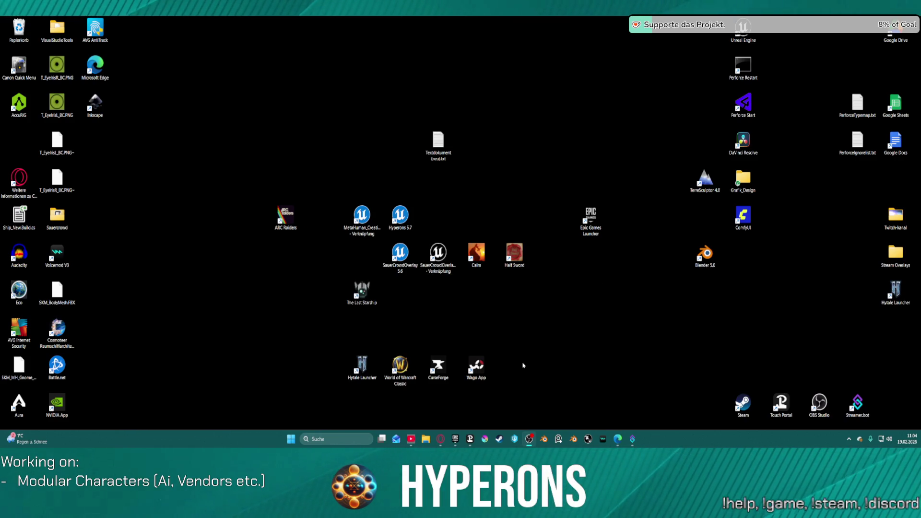
{"action": "mouse_move", "coordinate": [616, 439]}
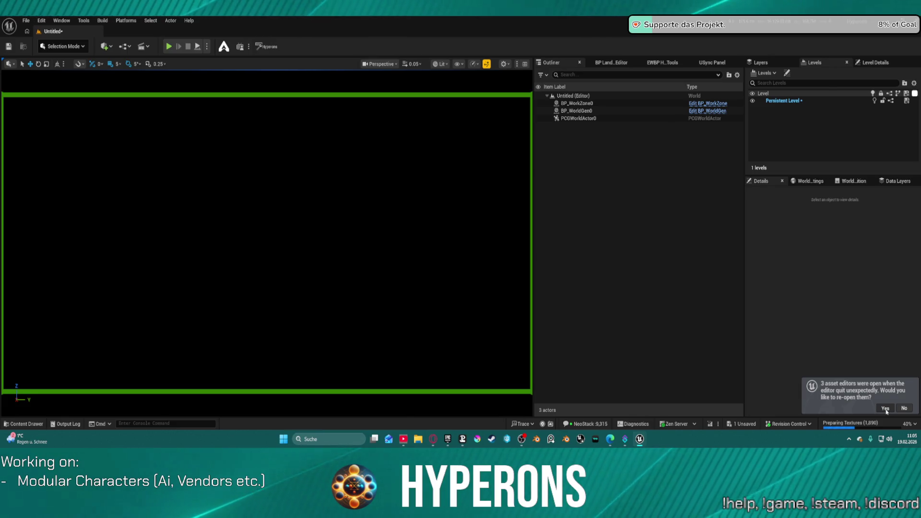
Re-open the three asset editors and scroll through DA_Vis_Terran_F03's groom slots.
{"action": "left_click", "coordinate": [886, 409]}
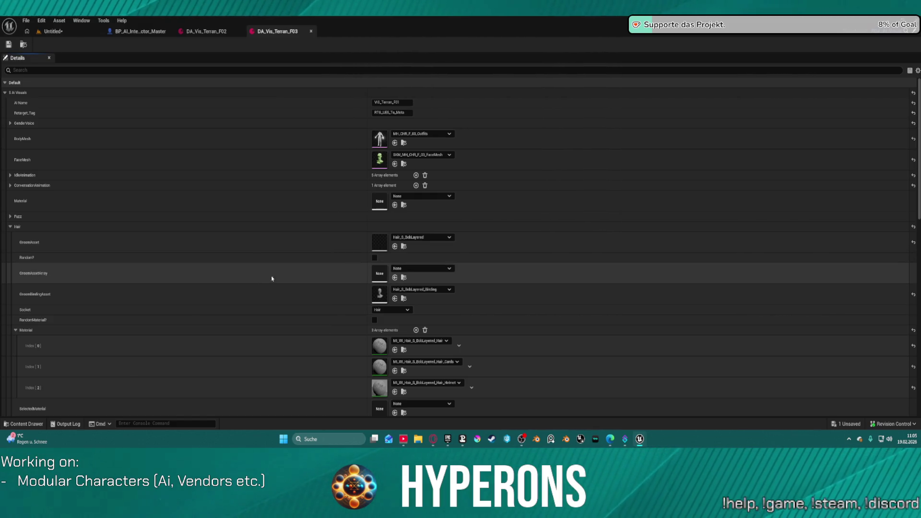
{"action": "scroll", "coordinate": [258, 318], "scroll_direction": "down", "scroll_amount": 3}
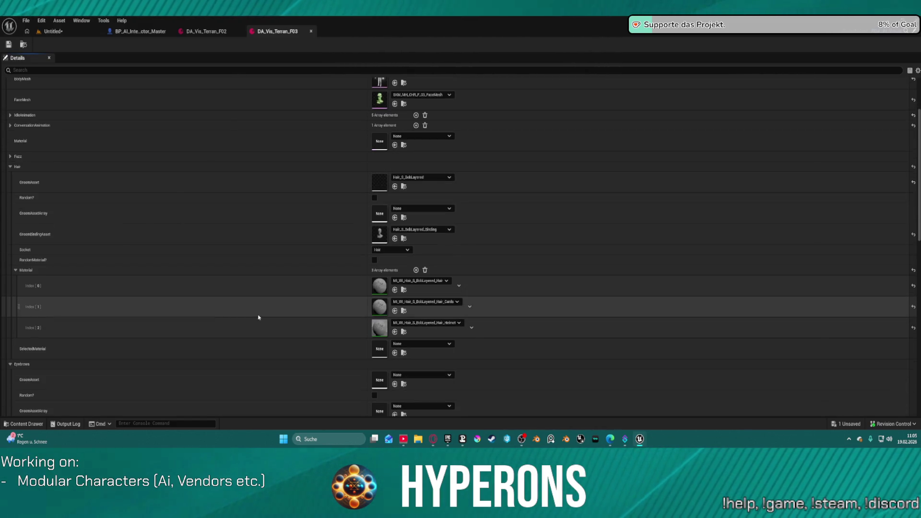
{"action": "scroll", "coordinate": [258, 316], "scroll_direction": "down", "scroll_amount": 6}
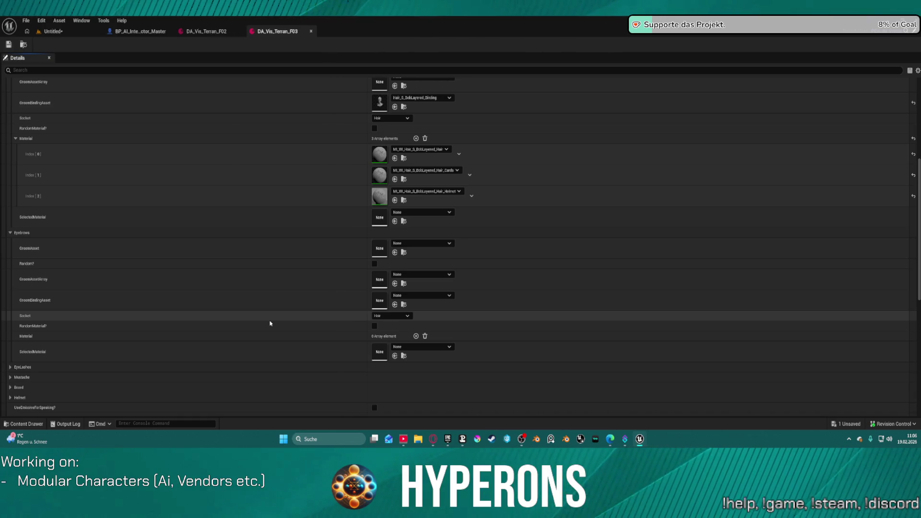
{"action": "scroll", "coordinate": [195, 332], "scroll_direction": "down", "scroll_amount": 5}
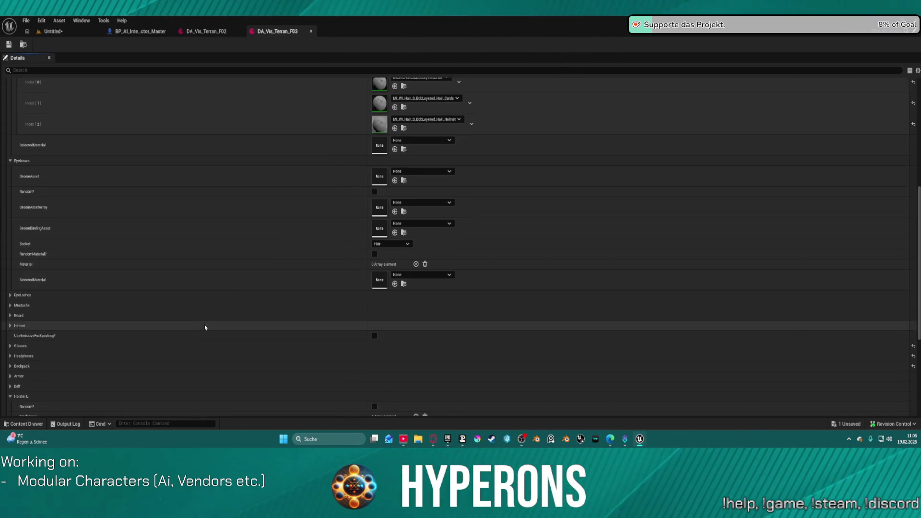
Expand the EyeLashes and Mustache groups, then view the MH_CHR_F_01 Grooms folder from Untitled.
{"action": "left_click", "coordinate": [10, 260]}
{"action": "scroll", "coordinate": [29, 298], "scroll_direction": "down", "scroll_amount": 3}
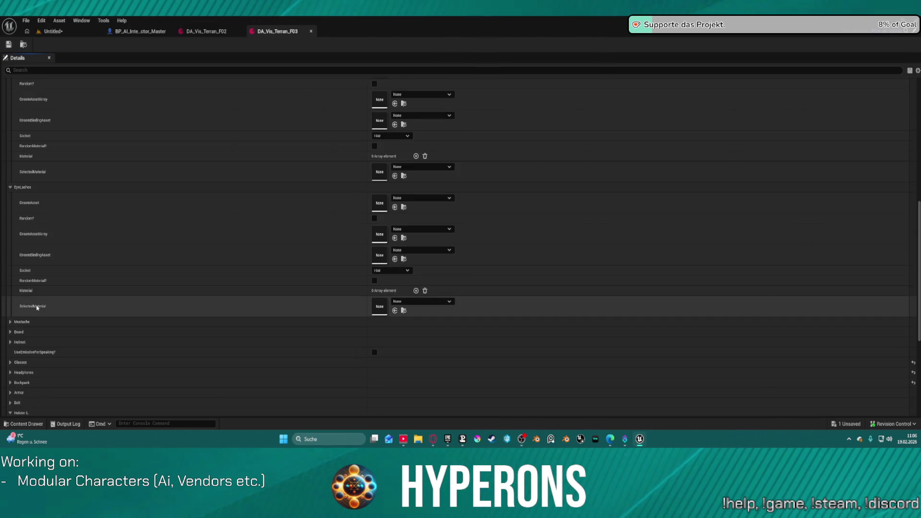
{"action": "left_click", "coordinate": [16, 324]}
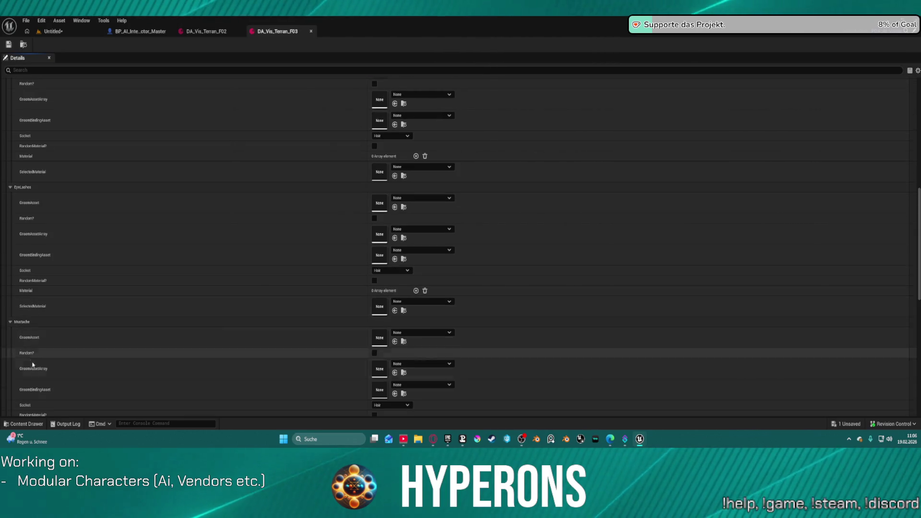
{"action": "scroll", "coordinate": [41, 364], "scroll_direction": "down", "scroll_amount": 6}
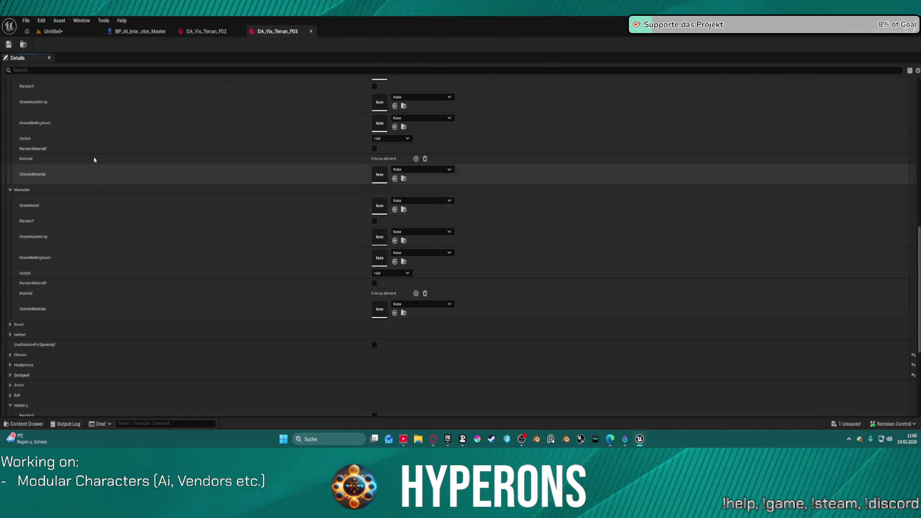
{"action": "left_click", "coordinate": [69, 32]}
{"action": "key", "text": "ctrl+space"}
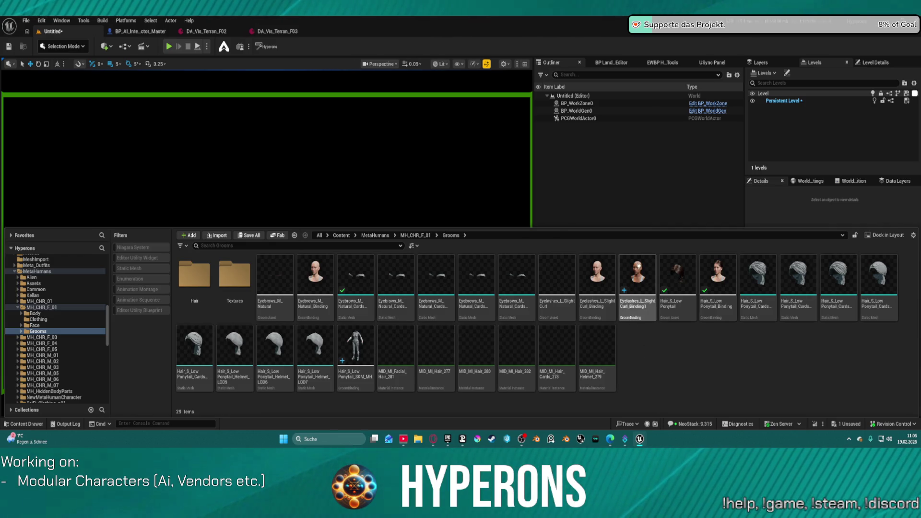
Delete the Eyelashes_L_SlightCurl_Binding1 binding asset, confirming removal despite its references.
{"action": "mouse_move", "coordinate": [639, 266]}
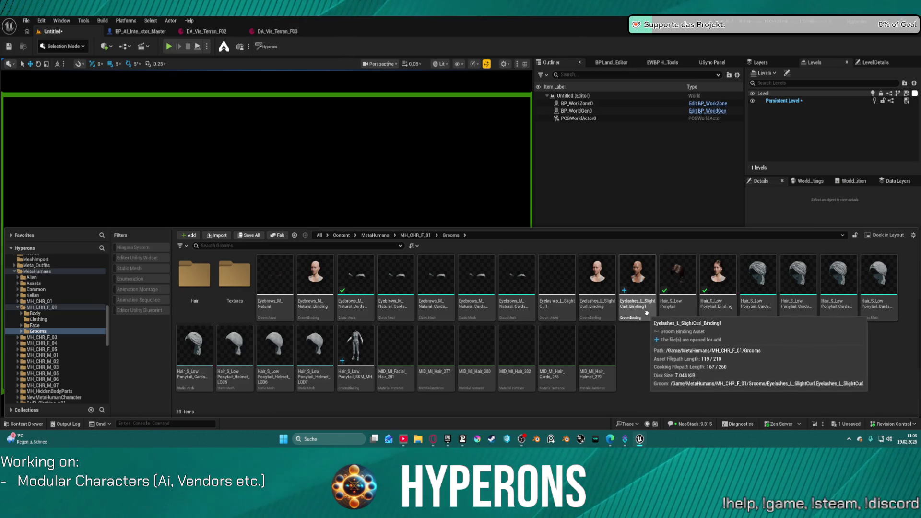
{"action": "left_click", "coordinate": [648, 314]}
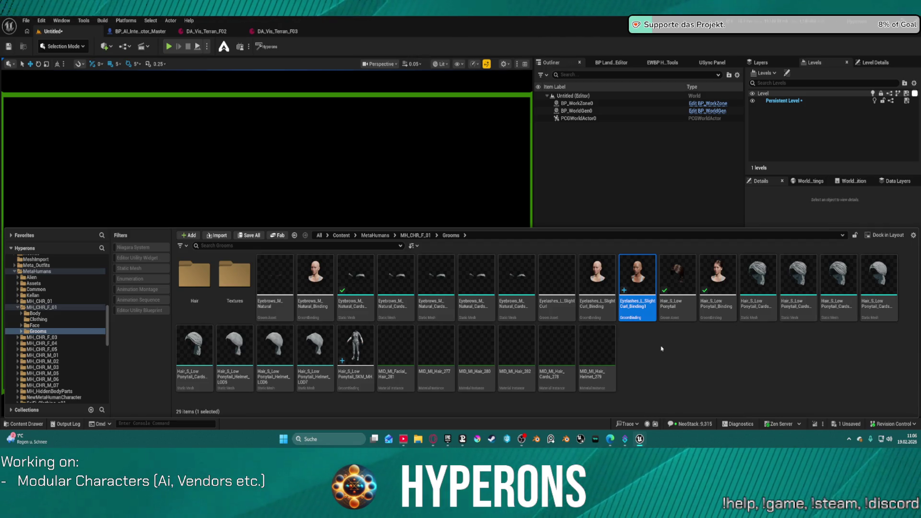
{"action": "key", "text": "Delete"}
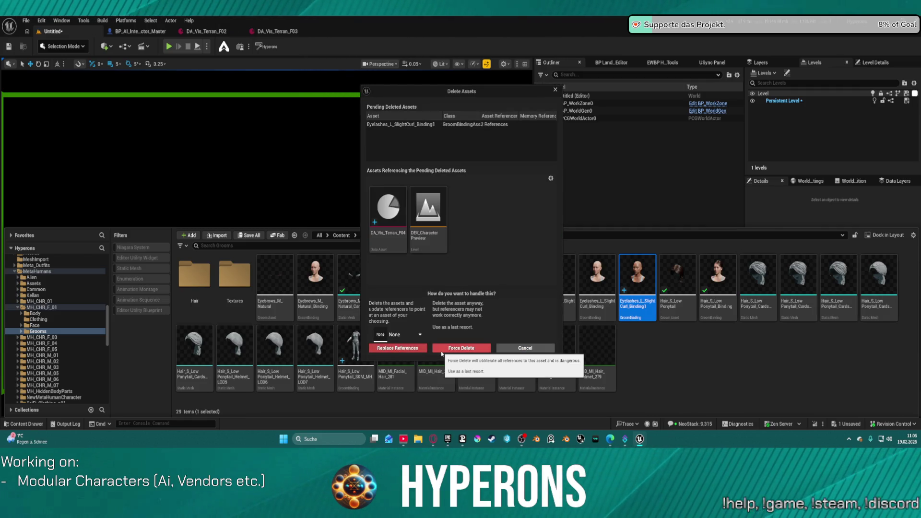
{"action": "mouse_move", "coordinate": [436, 246]}
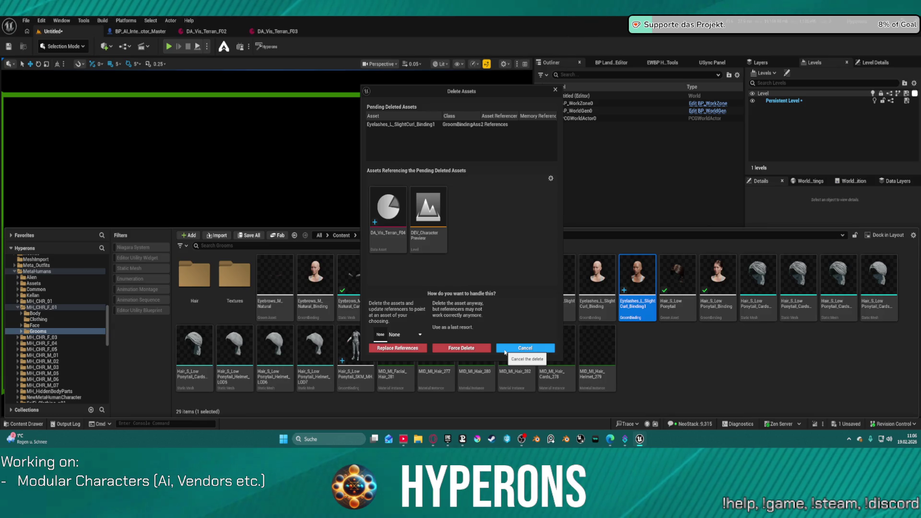
{"action": "left_click", "coordinate": [525, 348]}
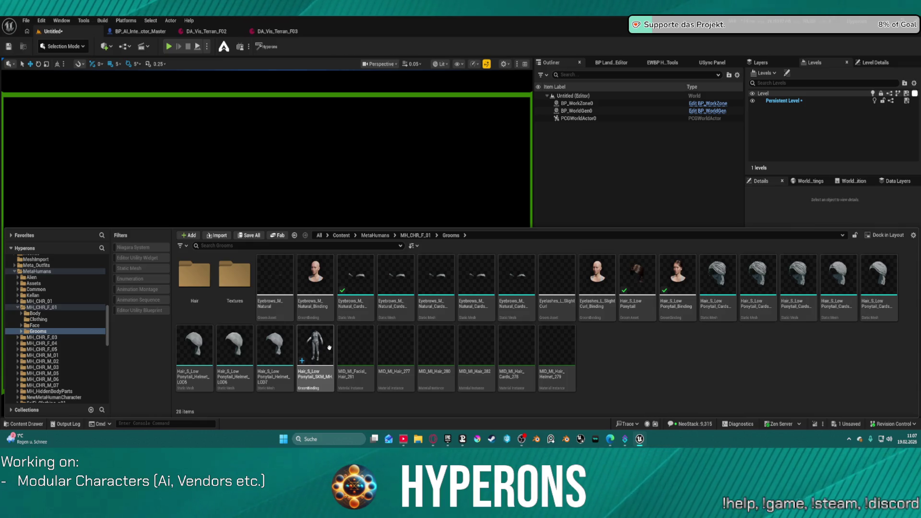
Open the Hair_S_LowPonytail groom binding to review its groom, source and target meshes.
{"action": "left_click", "coordinate": [323, 379]}
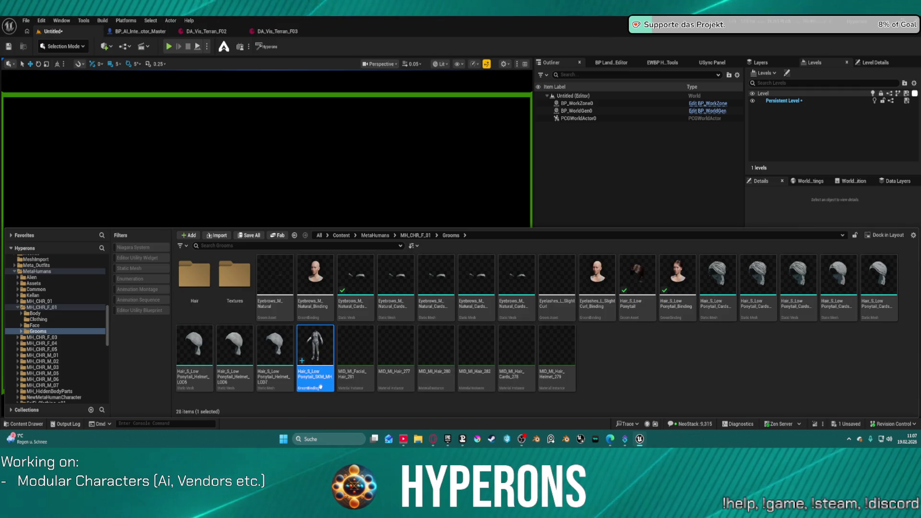
{"action": "double_click", "coordinate": [317, 349]}
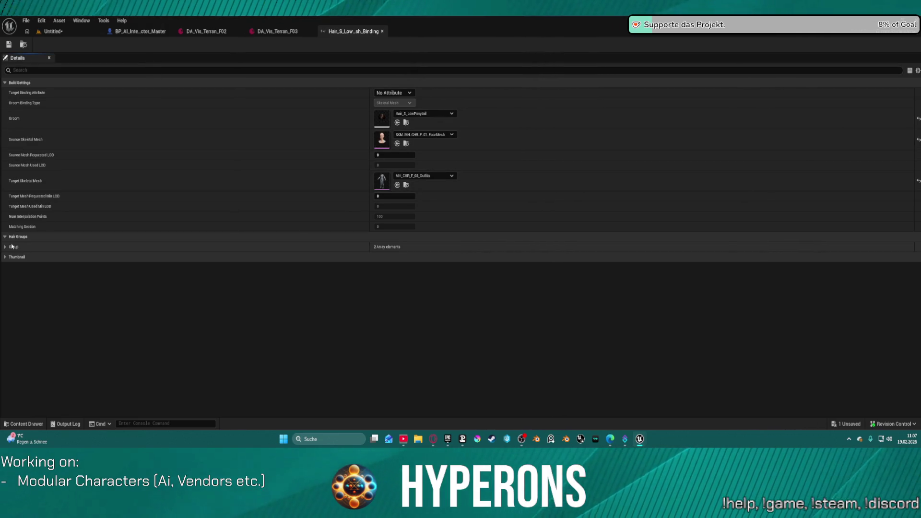
{"action": "left_click", "coordinate": [156, 30]}
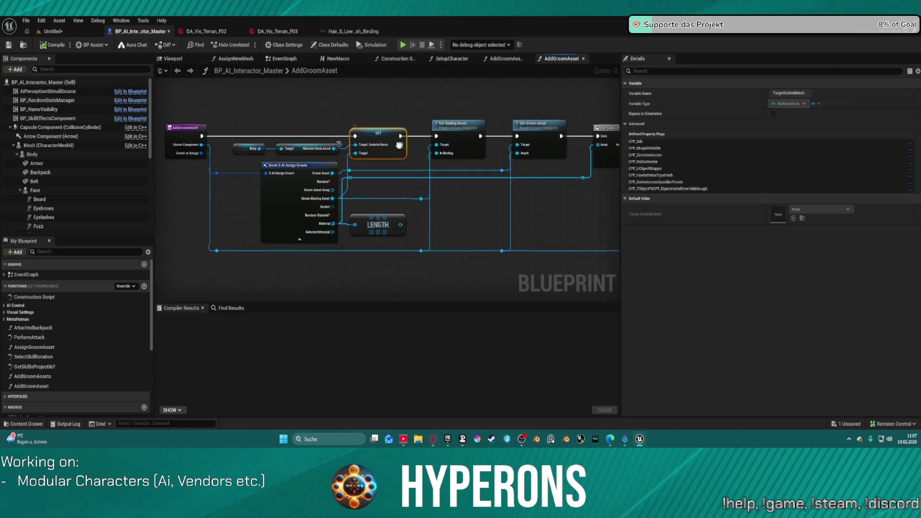
Inspect the AddGroomAsset graph, compile BP_AI_Interactor_Master, and return to the Untitled level.
{"action": "left_click", "coordinate": [365, 114]}
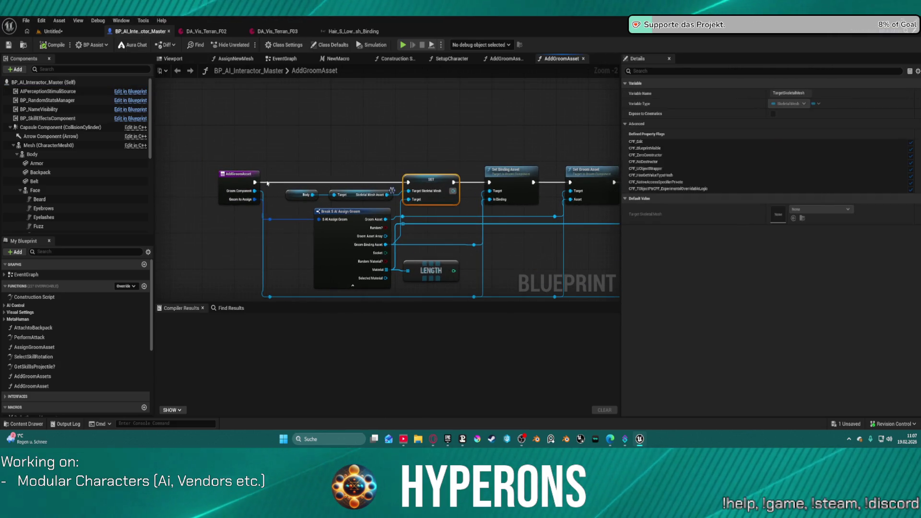
{"action": "left_click", "coordinate": [255, 183], "text": "alt"}
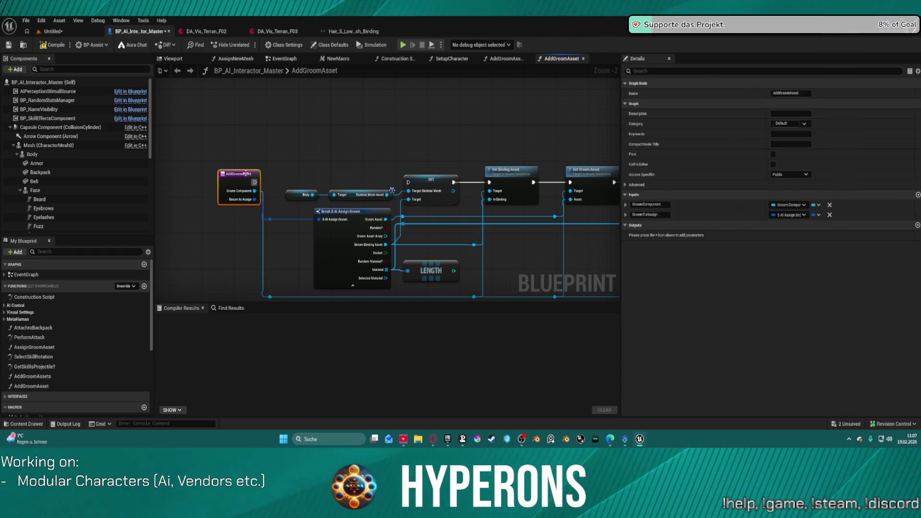
{"action": "left_click", "coordinate": [52, 46]}
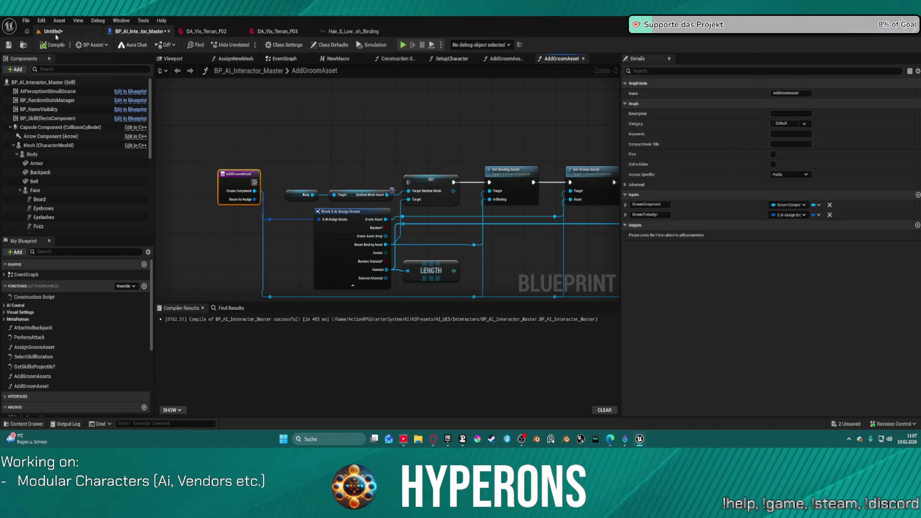
{"action": "left_click", "coordinate": [54, 32]}
{"action": "left_click", "coordinate": [26, 21]}
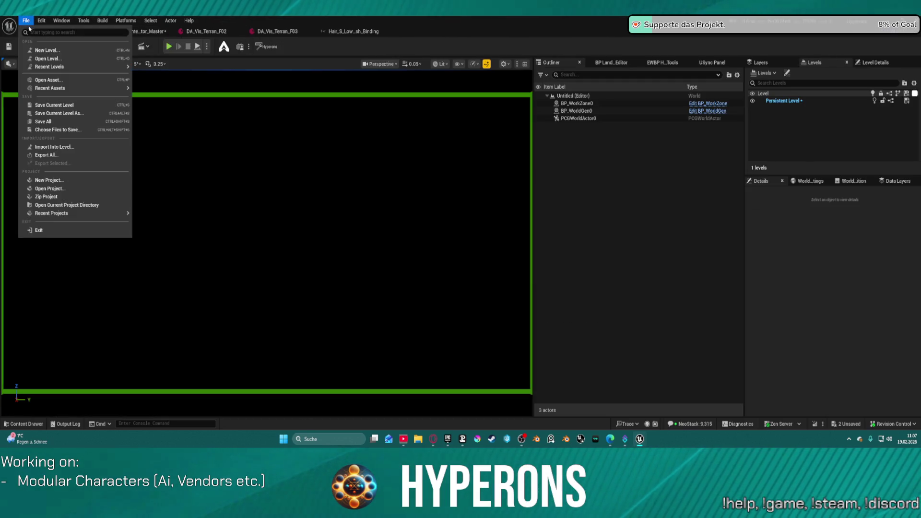
Open DEV_CharacterPreview from Recent Levels without saving the untitled map, crashing the editor.
{"action": "mouse_move", "coordinate": [96, 67]}
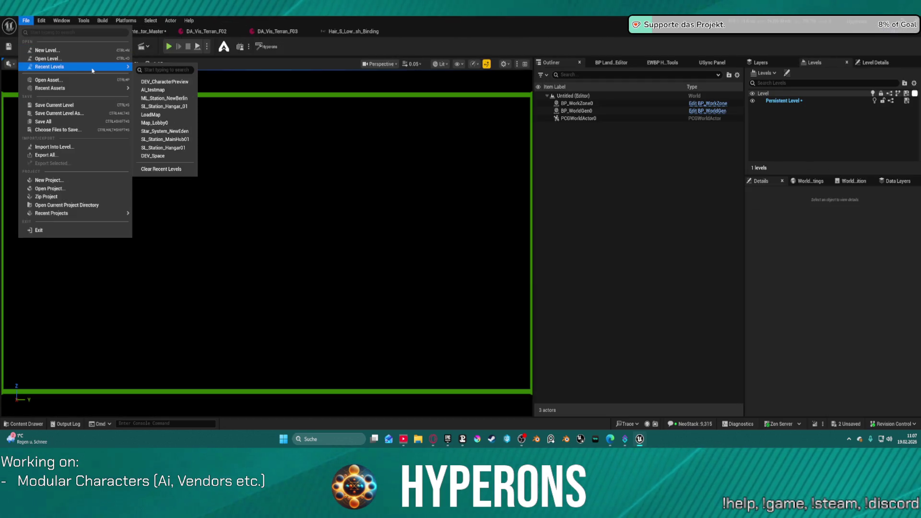
{"action": "left_click", "coordinate": [168, 82]}
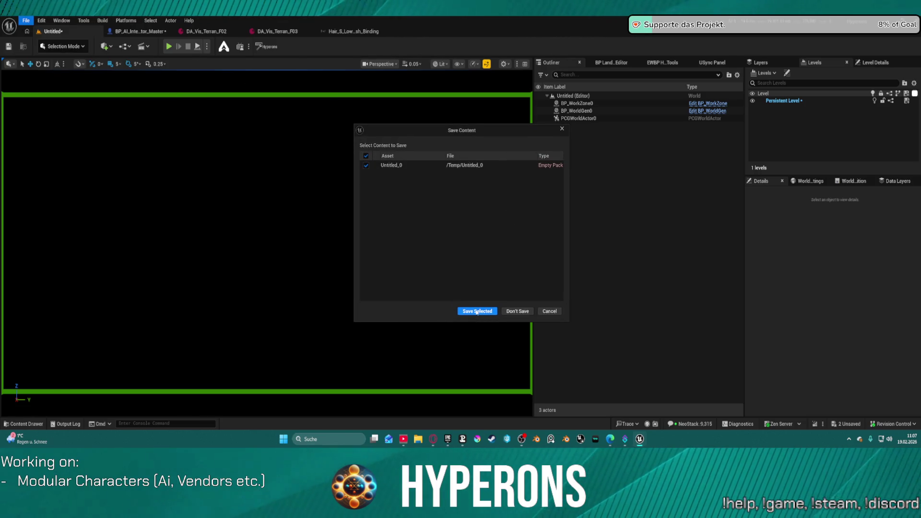
{"action": "left_click", "coordinate": [517, 311]}
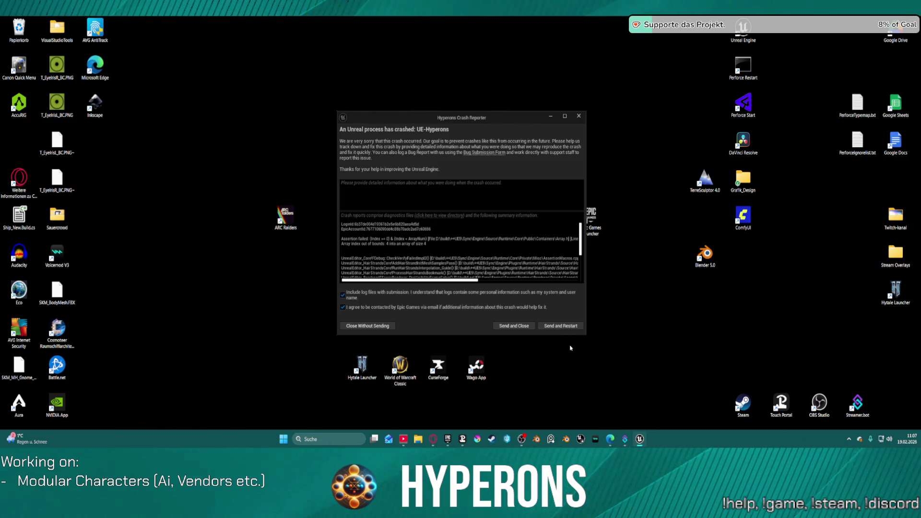
Send the crash report and restart, waiting on the desktop until Unreal Editor reopens.
{"action": "left_click", "coordinate": [568, 328]}
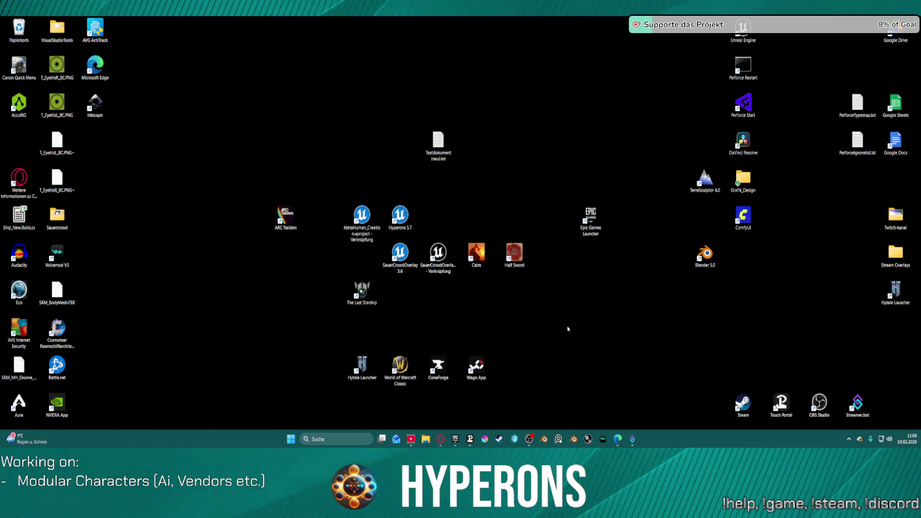
{"action": "right_click", "coordinate": [568, 328]}
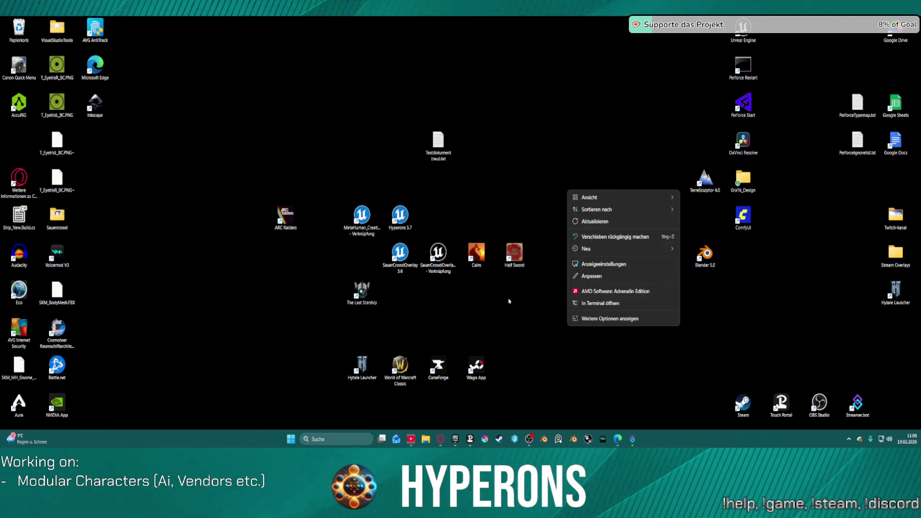
{"action": "key", "text": "Escape"}
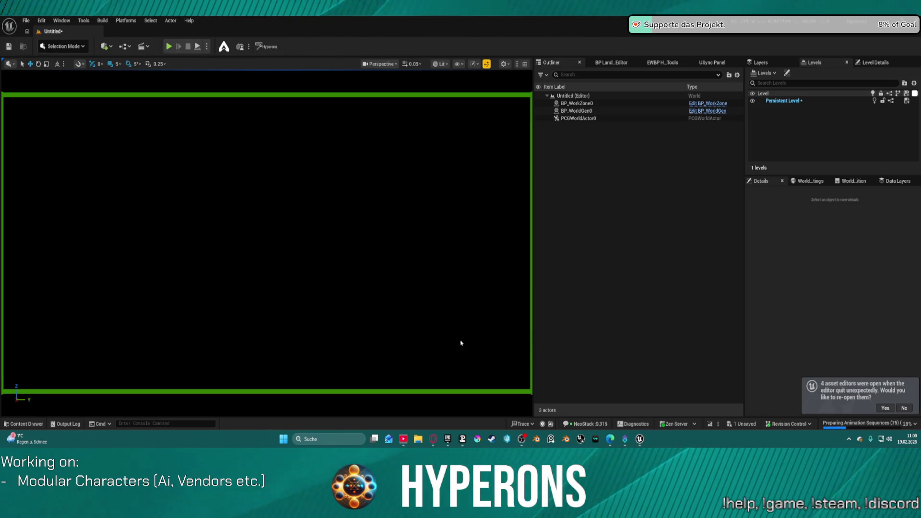
Open the Eyebrows_M_Natural_Binding asset from the Grooms folder to check its groom and face mesh.
{"action": "left_click", "coordinate": [26, 423]}
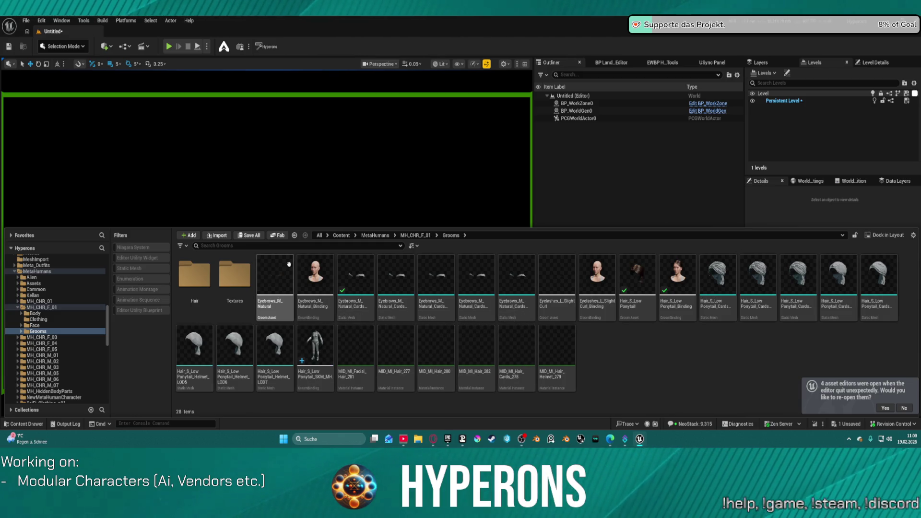
{"action": "left_click", "coordinate": [316, 273]}
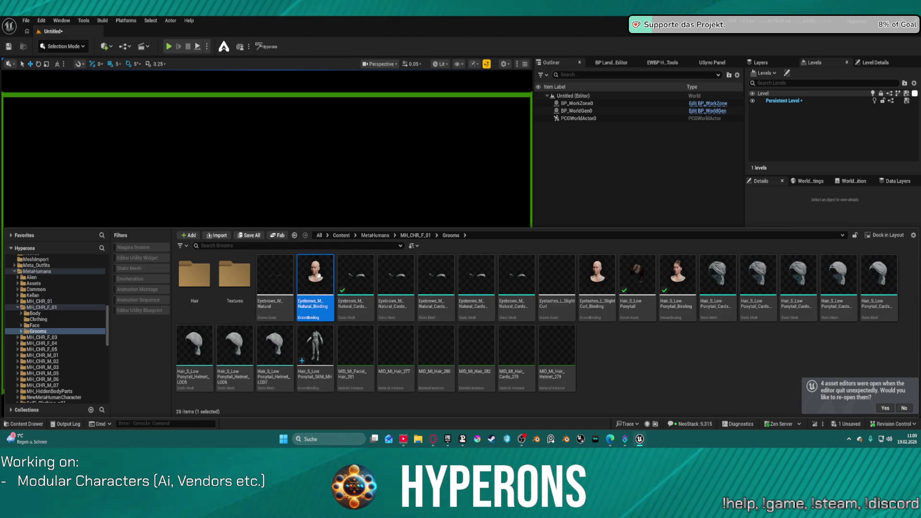
{"action": "double_click", "coordinate": [318, 275]}
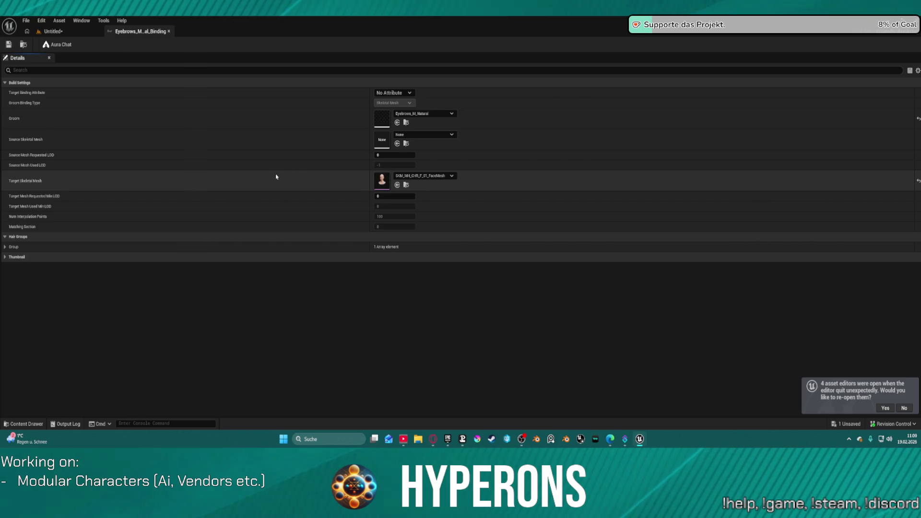
Back on the Untitled level, start a new level and choose the Basic template.
{"action": "left_click", "coordinate": [52, 31]}
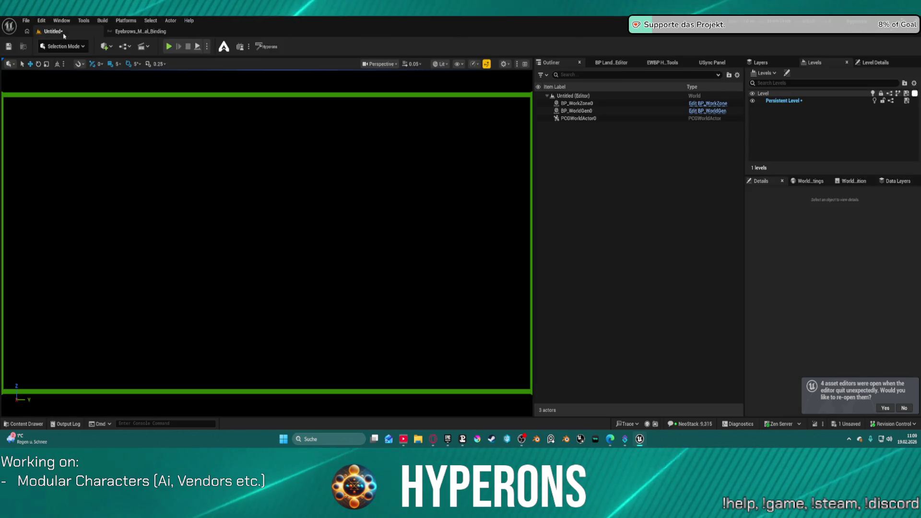
{"action": "left_click", "coordinate": [25, 21]}
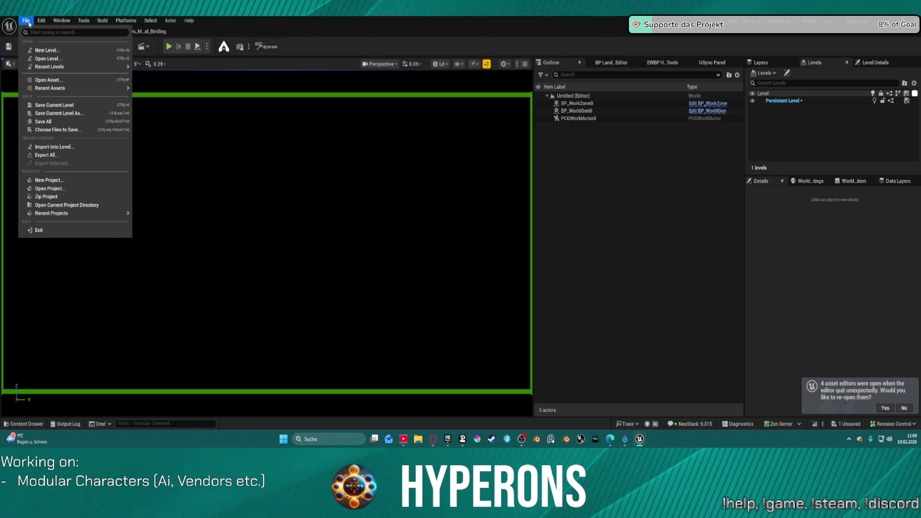
{"action": "left_click", "coordinate": [64, 51]}
{"action": "left_click", "coordinate": [467, 178]}
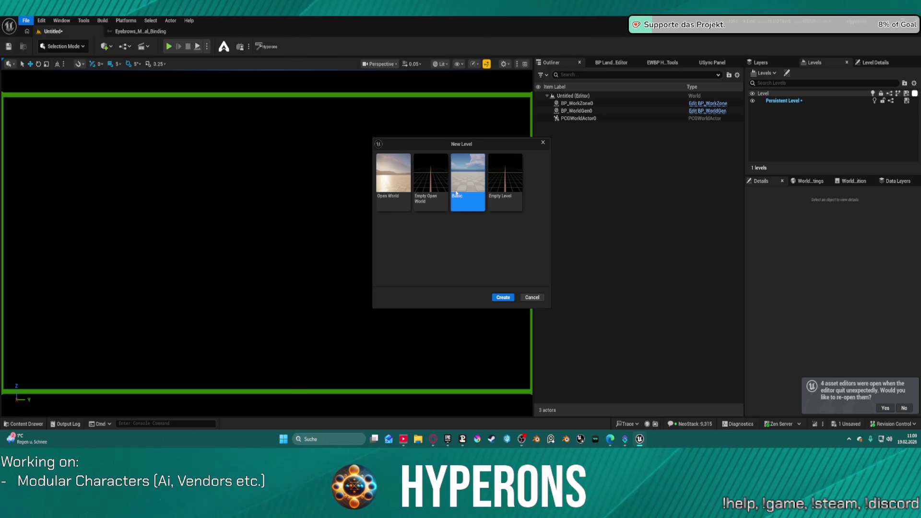
Create a new level from the Basic template, discarding the untitled level without saving.
{"action": "left_click", "coordinate": [507, 297]}
{"action": "left_click", "coordinate": [491, 311]}
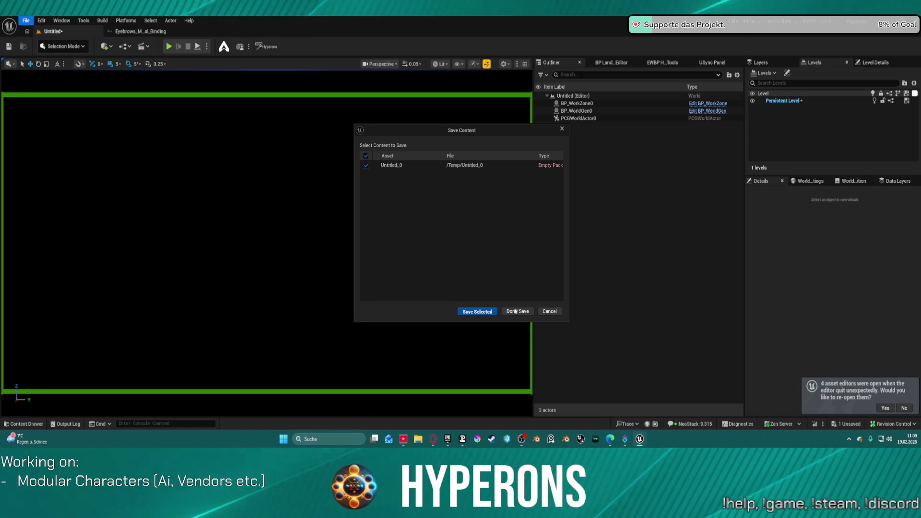
{"action": "left_click", "coordinate": [518, 311]}
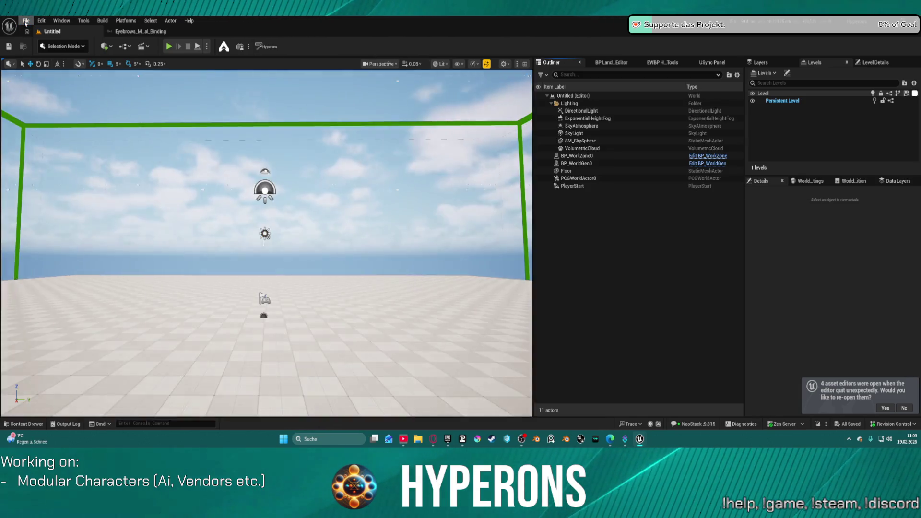
Save the new level over DEV_CharacterPreview, confirming the replacement.
{"action": "left_click", "coordinate": [26, 20]}
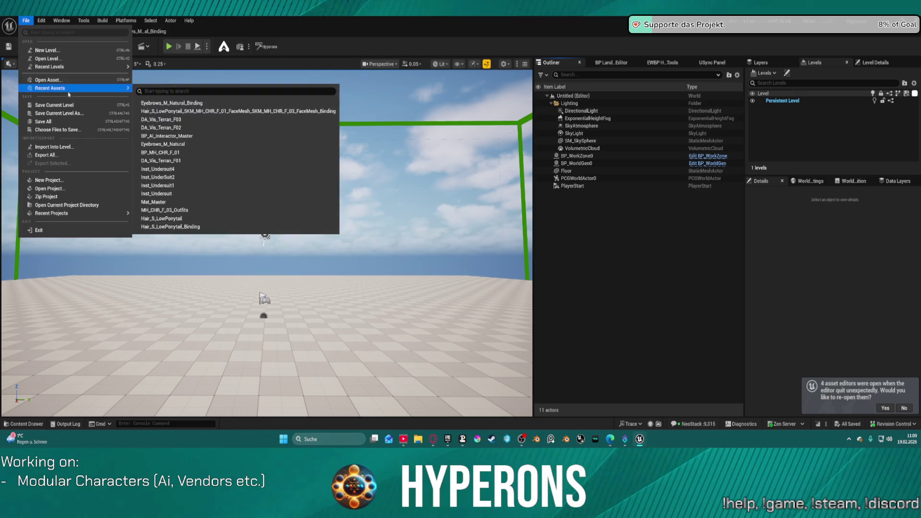
{"action": "left_click", "coordinate": [55, 114]}
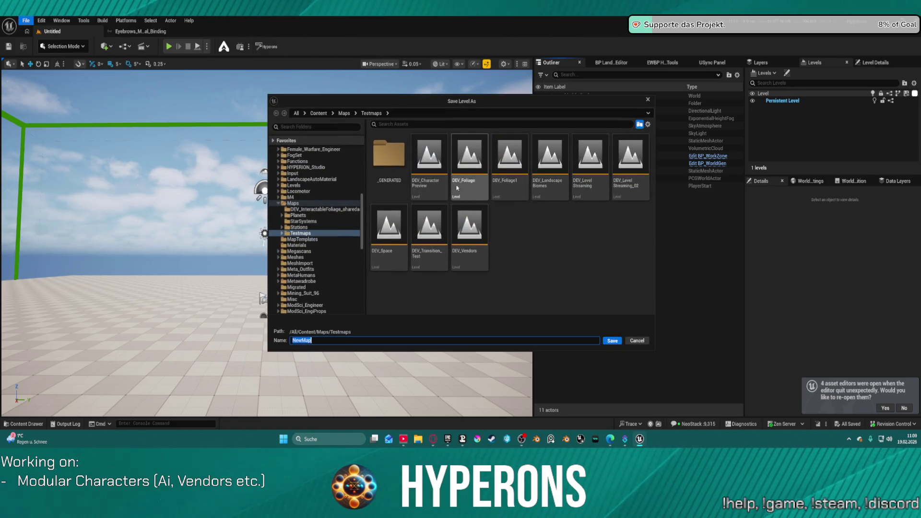
{"action": "double_click", "coordinate": [429, 158]}
{"action": "left_click", "coordinate": [494, 239]}
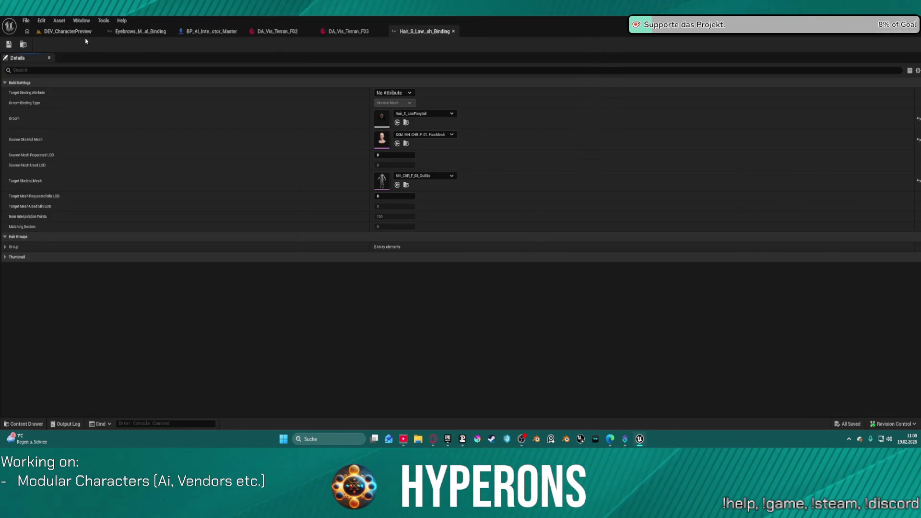
Locate BP_AI_Interactor_Master in the Content Browser and drag an interactor onto the preview floor.
{"action": "left_click", "coordinate": [233, 32]}
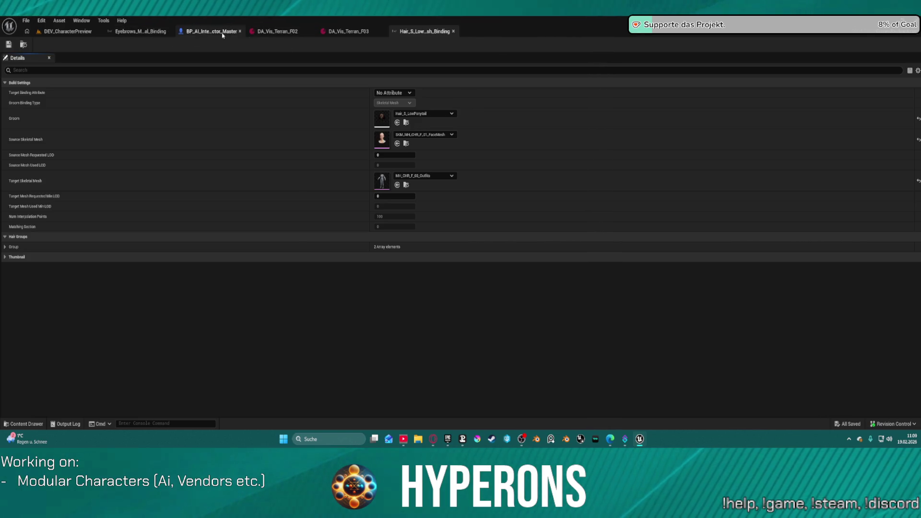
{"action": "key", "text": "ctrl+b"}
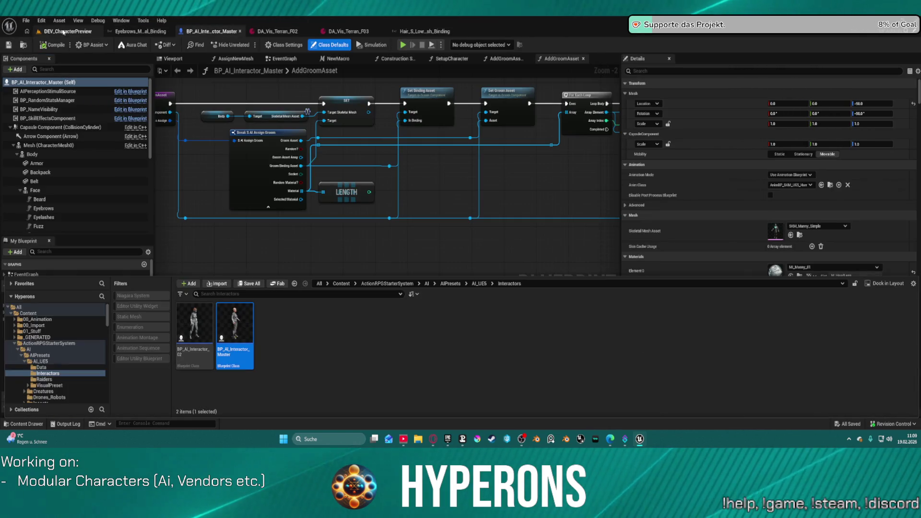
{"action": "mouse_move", "coordinate": [235, 304]}
{"action": "left_mouse_down"}
{"action": "mouse_move", "coordinate": [211, 149]}
{"action": "mouse_move", "coordinate": [206, 288]}
{"action": "mouse_move", "coordinate": [231, 329]}
{"action": "mouse_move", "coordinate": [225, 341]}
{"action": "mouse_move", "coordinate": [271, 325]}
{"action": "mouse_move", "coordinate": [394, 325]}
{"action": "mouse_move", "coordinate": [366, 330]}
{"action": "mouse_move", "coordinate": [241, 272]}
{"action": "mouse_move", "coordinate": [278, 283]}
{"action": "left_mouse_up"}
Review the interactor blueprint graph and the groom nodes in the AddGroomAssets graph.
{"action": "scroll", "coordinate": [241, 272], "scroll_direction": "up", "scroll_amount": 3}
{"action": "scroll", "coordinate": [268, 281], "scroll_direction": "up", "scroll_amount": 1}
{"action": "scroll", "coordinate": [245, 273], "scroll_direction": "up", "scroll_amount": 2}
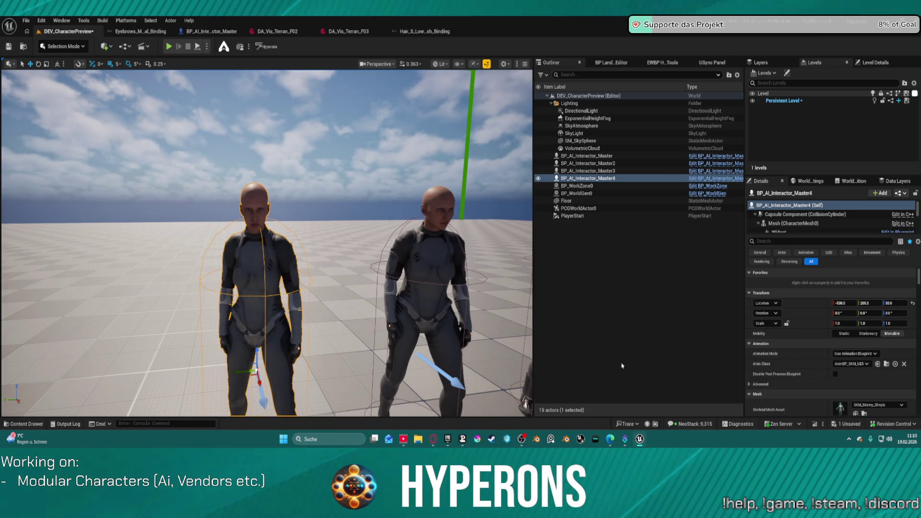
{"action": "scroll", "coordinate": [830, 343], "scroll_direction": "down", "scroll_amount": 10}
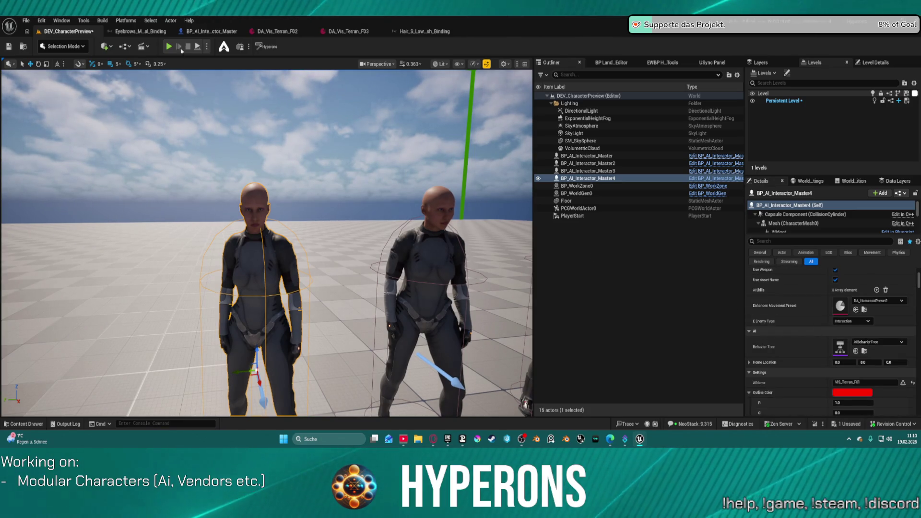
{"action": "left_click", "coordinate": [223, 30]}
{"action": "mouse_move", "coordinate": [286, 70]}
{"action": "left_mouse_down"}
{"action": "mouse_move", "coordinate": [539, 195]}
{"action": "mouse_move", "coordinate": [284, 197]}
{"action": "mouse_move", "coordinate": [529, 194]}
{"action": "left_mouse_up"}
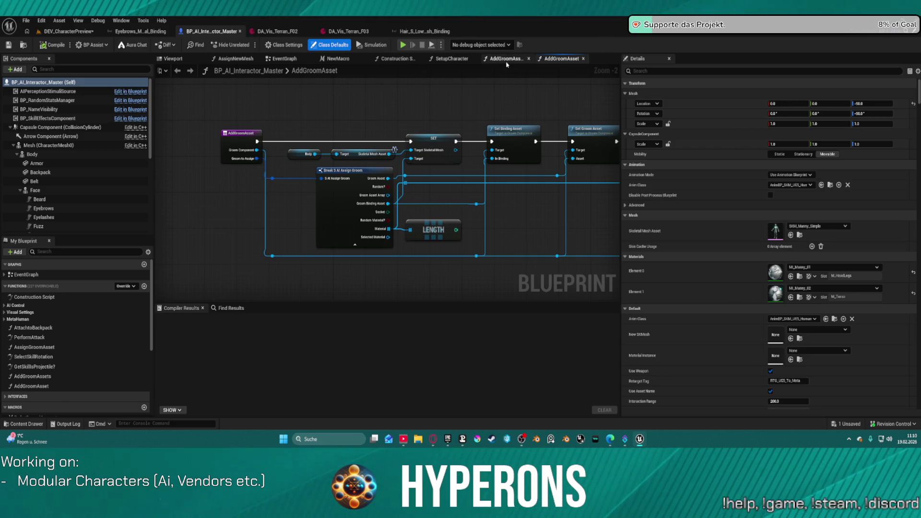
{"action": "left_click", "coordinate": [506, 60]}
{"action": "left_click_drag", "start_coordinate": [371, 107], "coordinate": [548, 102]}
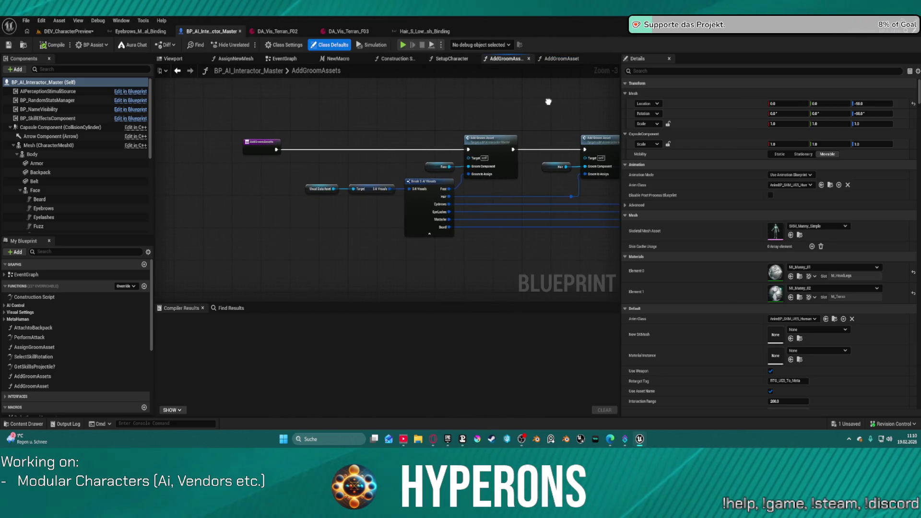
Compile the blueprint from the SetupCharacter graph and return to the DEV_CharacterPreview level.
{"action": "left_click", "coordinate": [451, 59]}
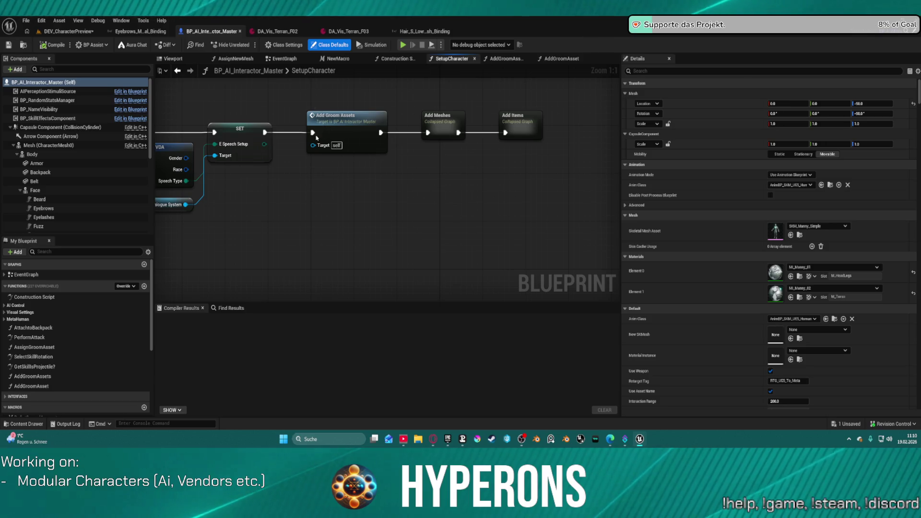
{"action": "left_click", "coordinate": [47, 46]}
{"action": "left_click", "coordinate": [67, 32]}
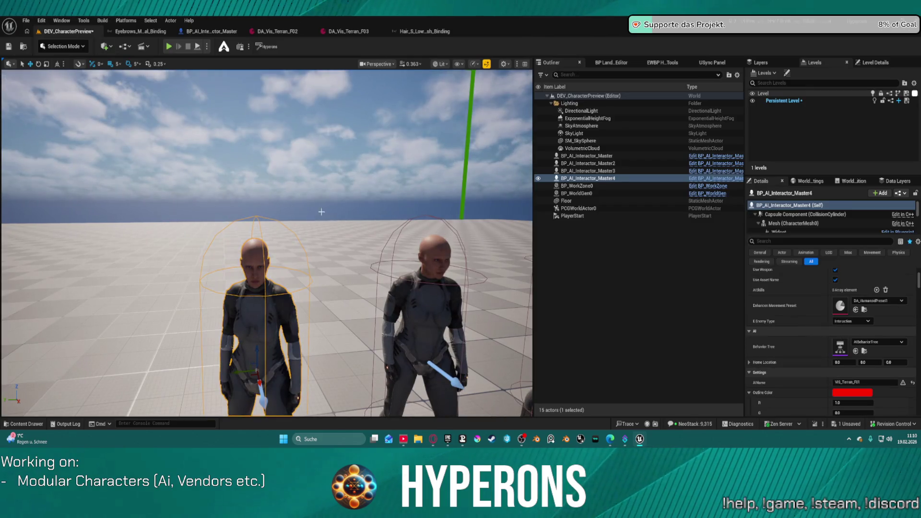
{"action": "mouse_move", "coordinate": [267, 240]}
{"action": "left_mouse_down"}
{"action": "mouse_move", "coordinate": [274, 269]}
{"action": "mouse_move", "coordinate": [269, 211]}
{"action": "left_mouse_up"}
Frame the selected character and set its Visual Data Asset to DA_Vis_Terran_F01.
{"action": "key", "text": "f"}
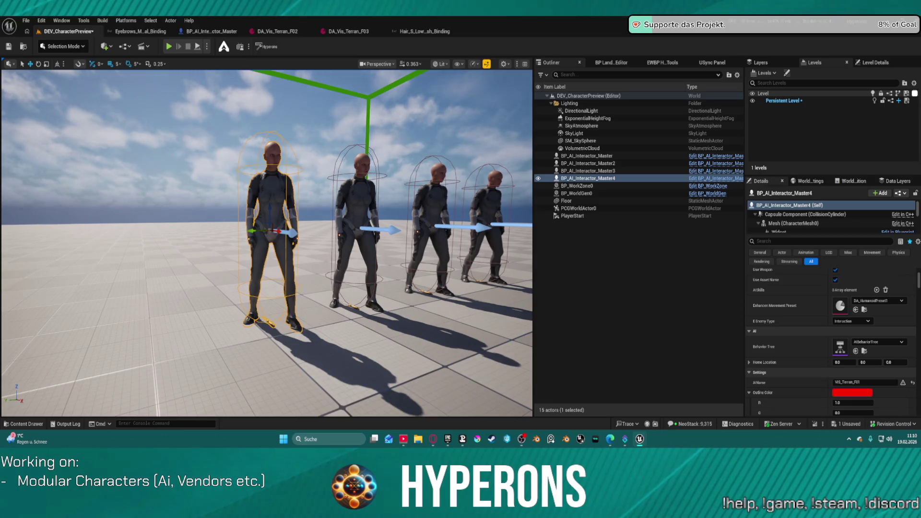
{"action": "scroll", "coordinate": [785, 334], "scroll_direction": "down", "scroll_amount": 3}
{"action": "left_click", "coordinate": [801, 242]}
{"action": "type", "text": "vis"}
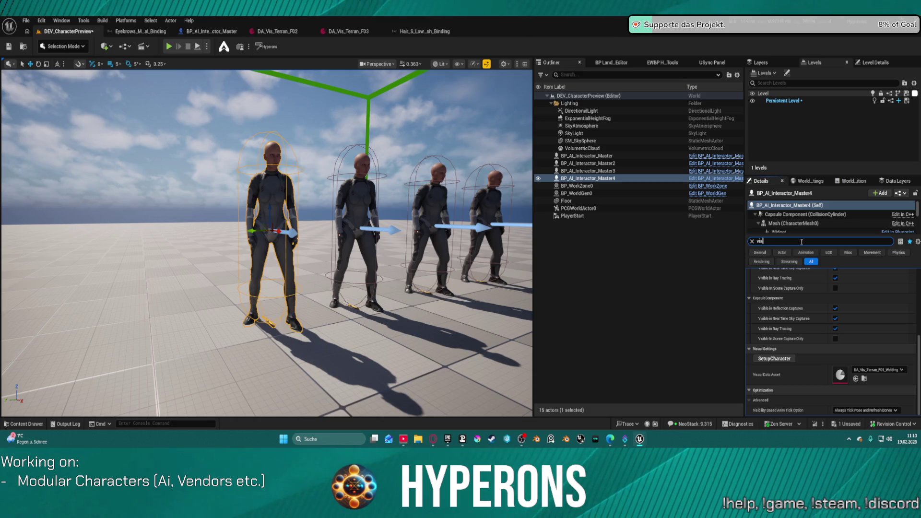
{"action": "left_click", "coordinate": [868, 371]}
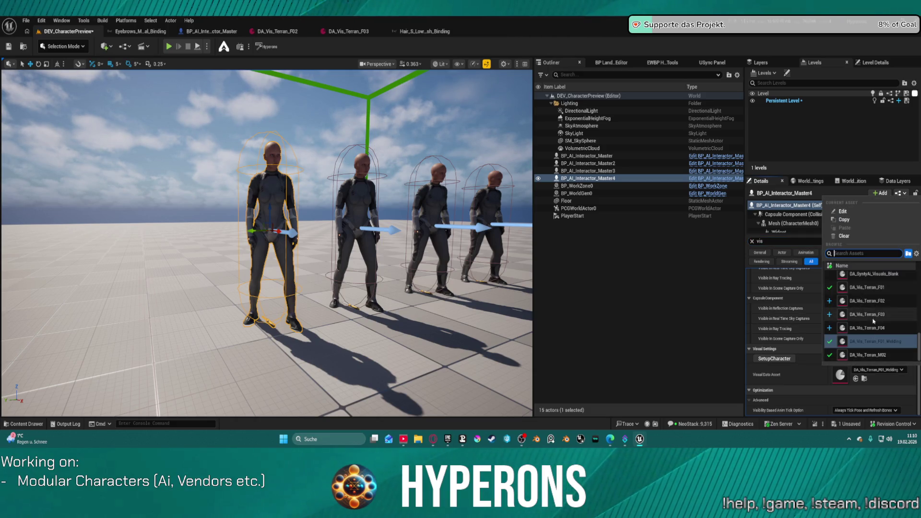
{"action": "left_click", "coordinate": [861, 290]}
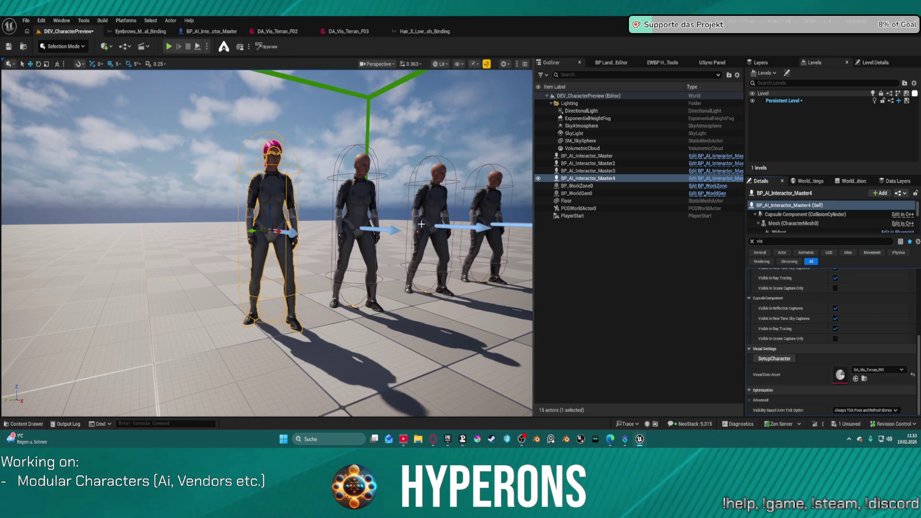
Paste DA_Vis_Terran_F01 as the visual data asset of the middle interactor too.
{"action": "left_click", "coordinate": [354, 204]}
{"action": "key", "text": "ctrl+v"}
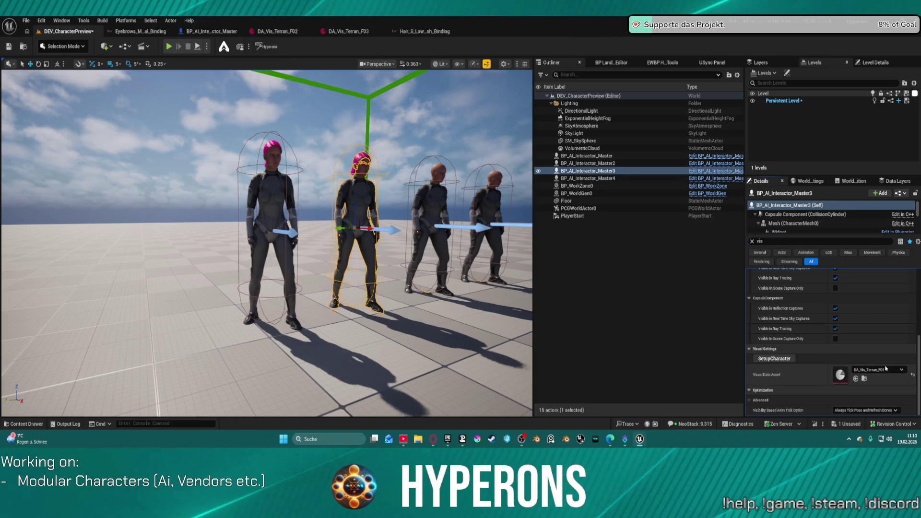
{"action": "left_click", "coordinate": [888, 370]}
{"action": "left_click", "coordinate": [866, 299]}
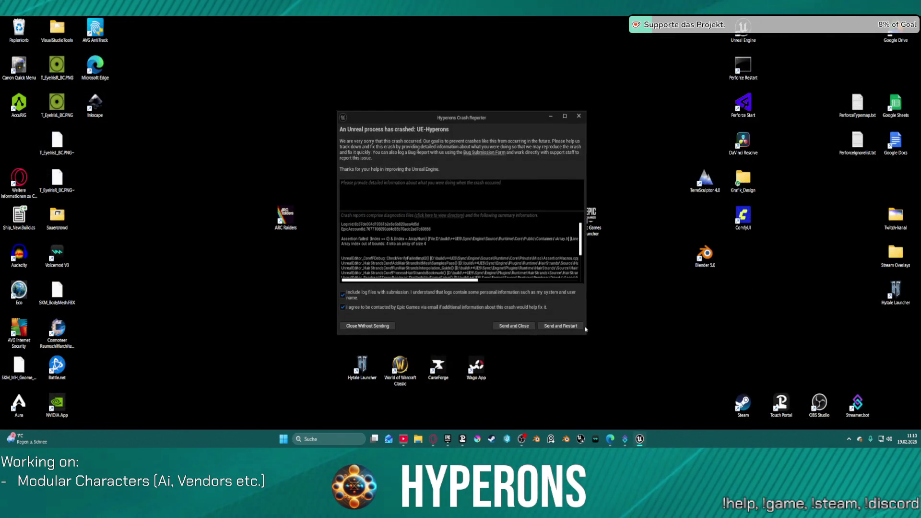
Send the crash report and restart Unreal Editor.
{"action": "left_click", "coordinate": [566, 327]}
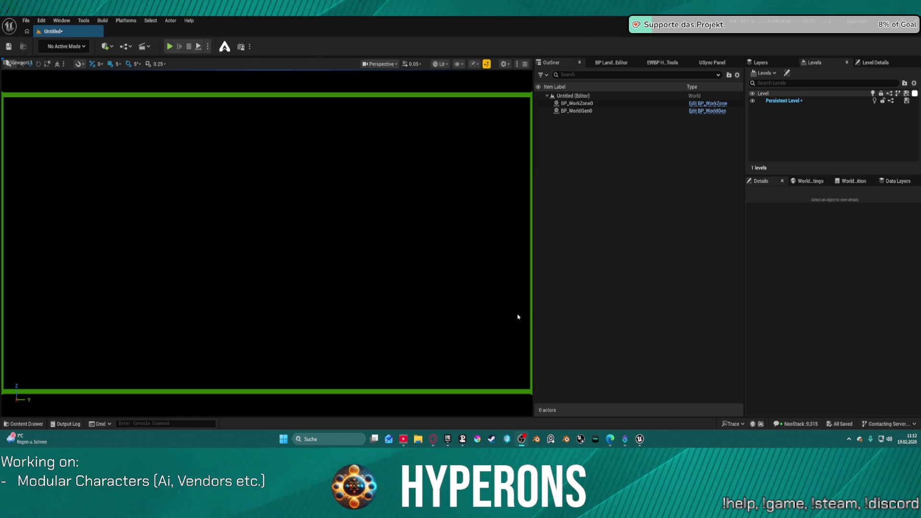
Reopen DEV_CharacterPreview from Recent Levels without saving the untitled level, and tilt the view to the floor.
{"action": "left_click", "coordinate": [27, 21]}
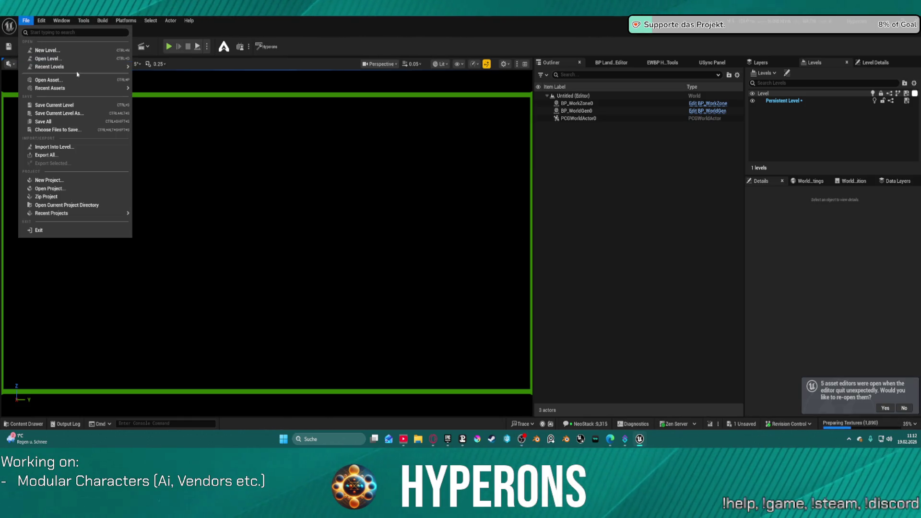
{"action": "mouse_move", "coordinate": [77, 67]}
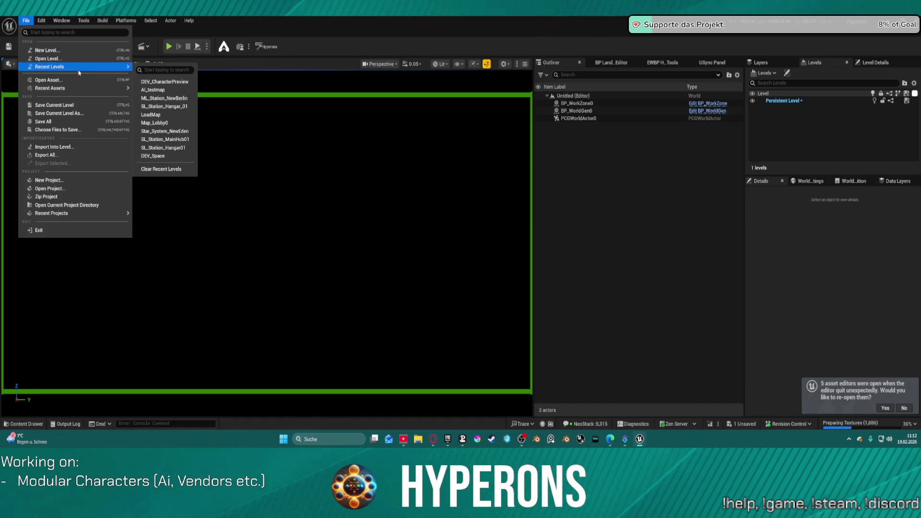
{"action": "left_click", "coordinate": [163, 83]}
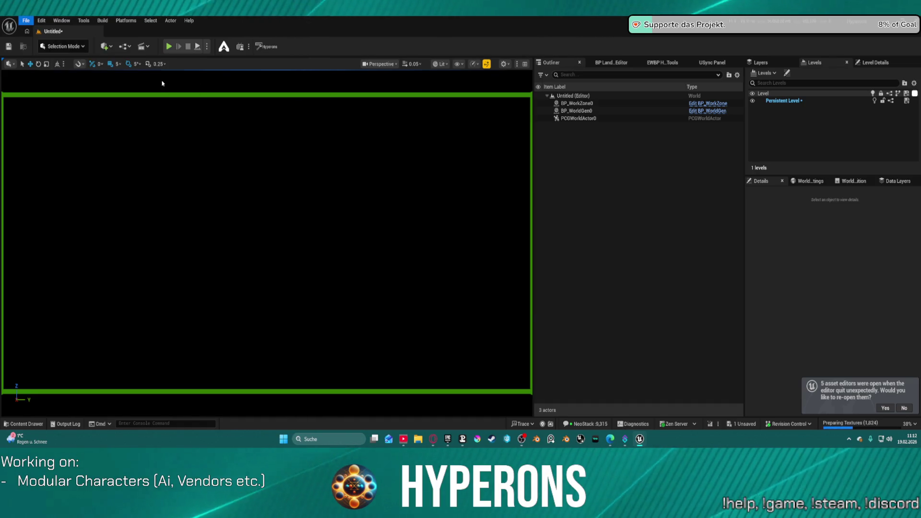
{"action": "left_click", "coordinate": [511, 313]}
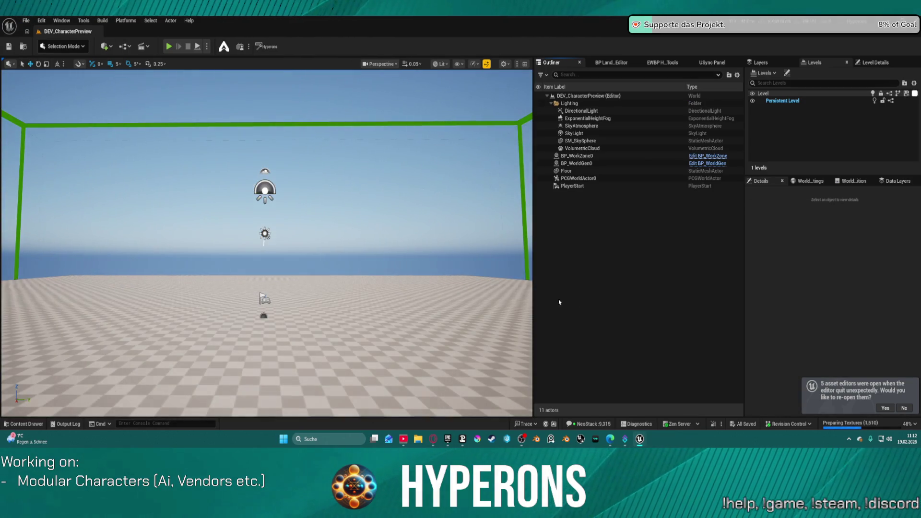
{"action": "left_click_drag", "start_coordinate": [386, 262], "coordinate": [416, 274]}
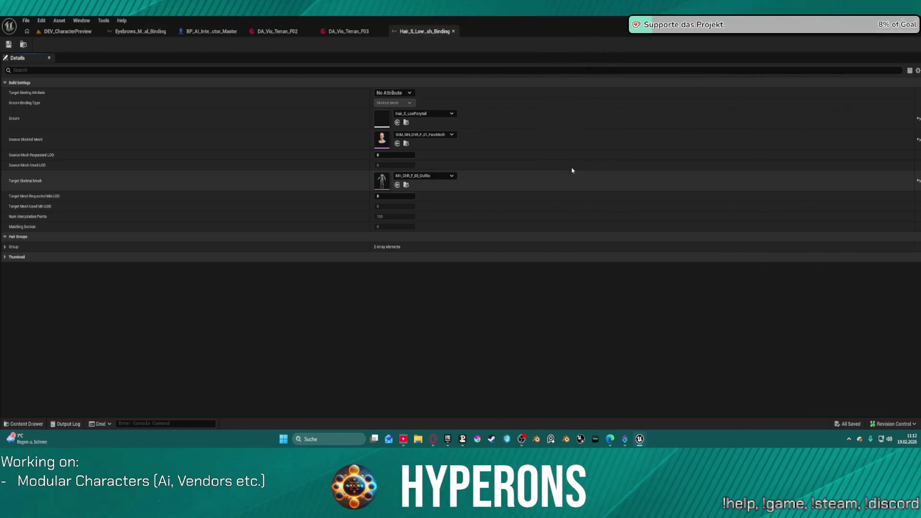
In DA_Vis_Terran_F02, clear the eyebrows selected material to None.
{"action": "left_click", "coordinate": [279, 31]}
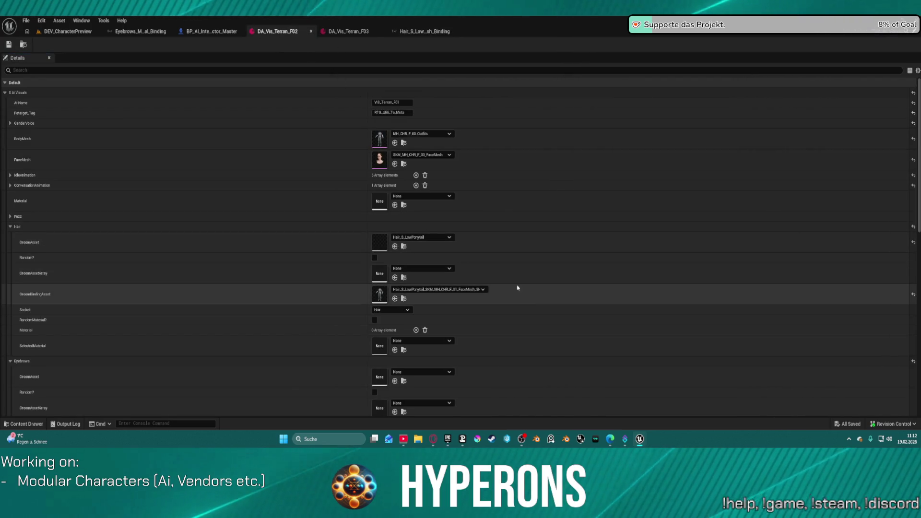
{"action": "scroll", "coordinate": [518, 288], "scroll_direction": "down", "scroll_amount": 4}
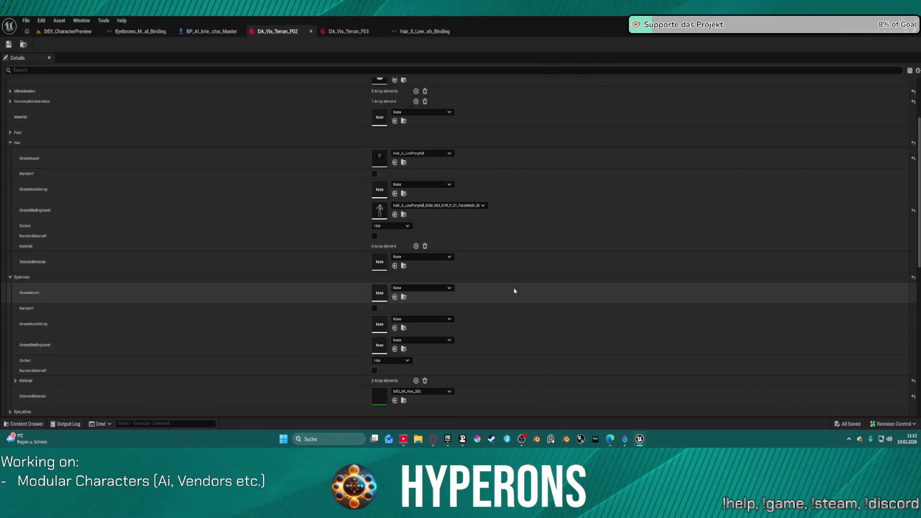
{"action": "scroll", "coordinate": [514, 290], "scroll_direction": "down", "scroll_amount": 4}
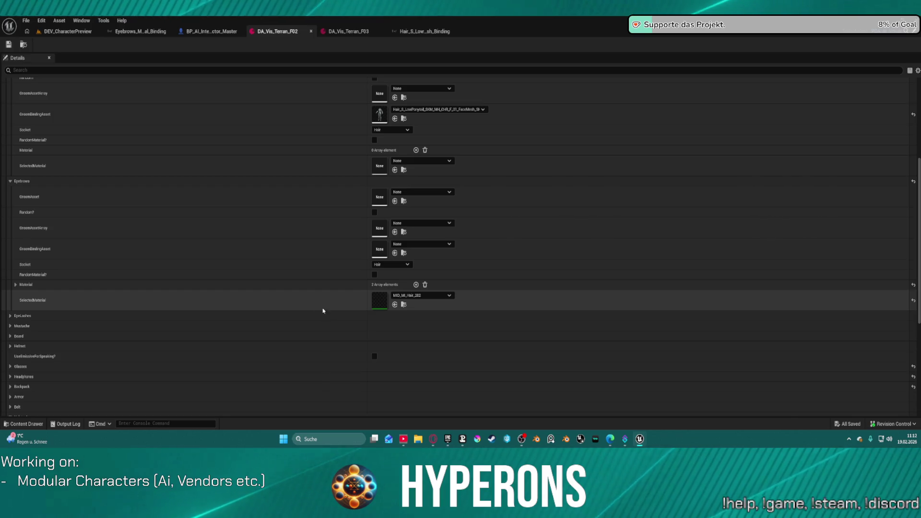
{"action": "left_click", "coordinate": [913, 301]}
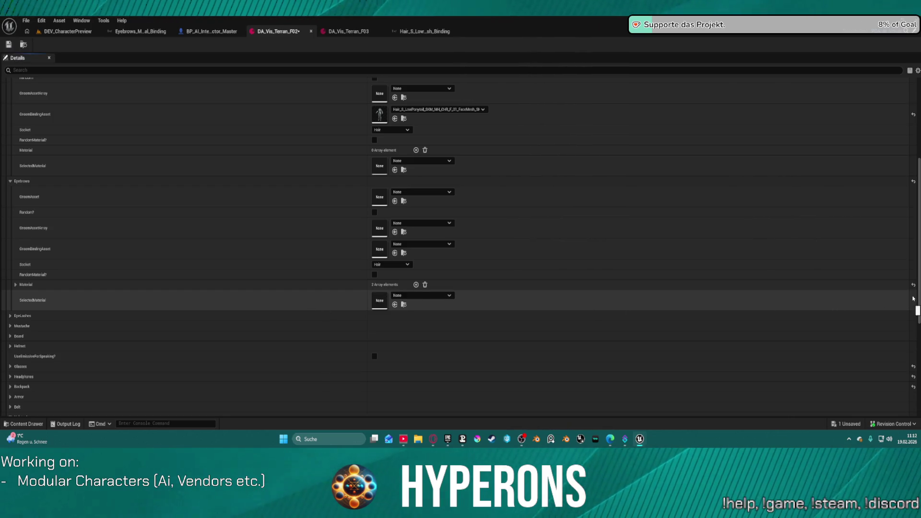
{"action": "scroll", "coordinate": [902, 317], "scroll_direction": "down", "scroll_amount": 4}
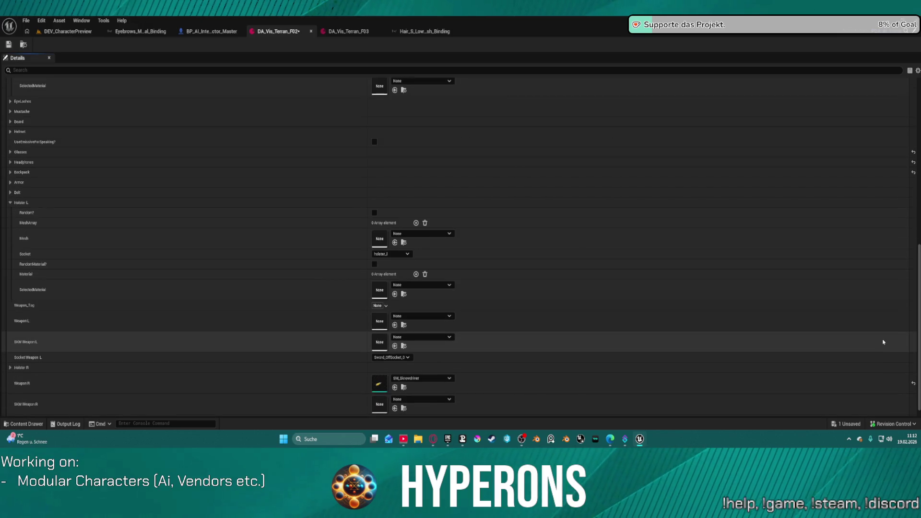
{"action": "scroll", "coordinate": [883, 336], "scroll_direction": "up", "scroll_amount": 3}
{"action": "scroll", "coordinate": [885, 321], "scroll_direction": "up", "scroll_amount": 4}
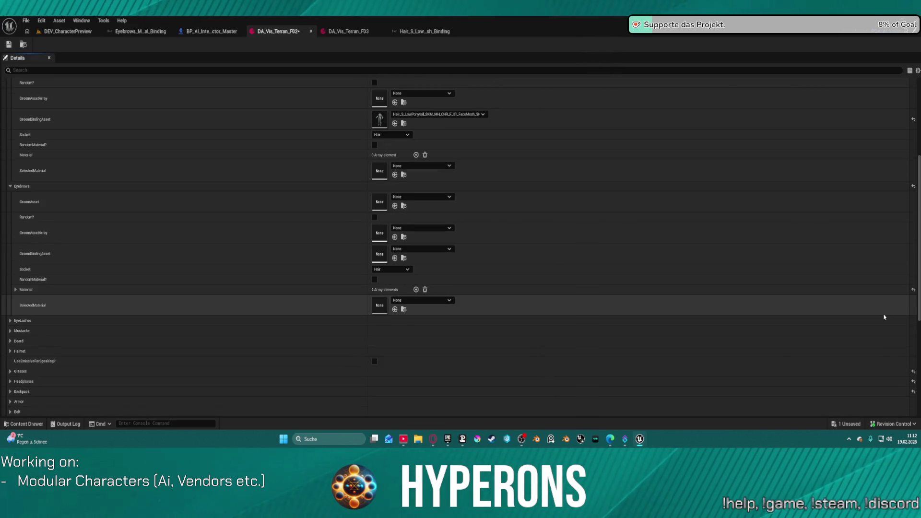
{"action": "scroll", "coordinate": [199, 264], "scroll_direction": "down", "scroll_amount": 3}
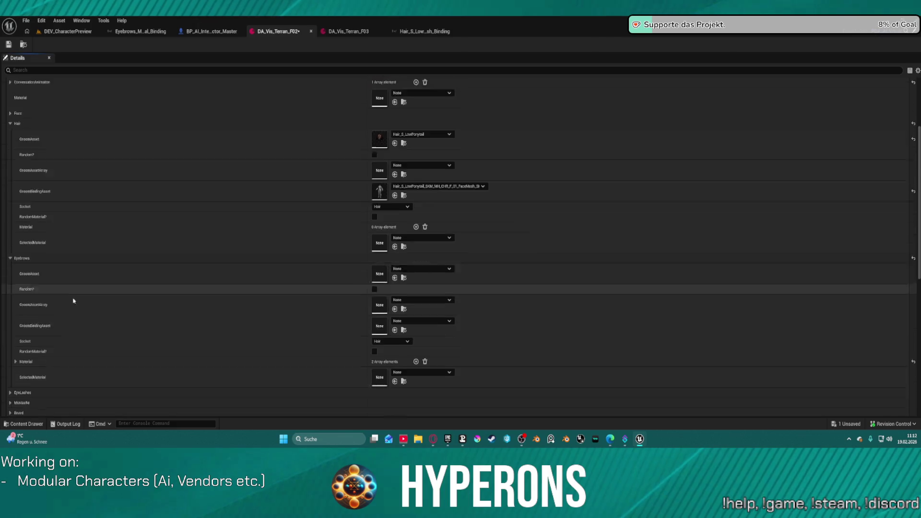
Expand the EyeLashes properties and empty the Eyebrows material list.
{"action": "left_click", "coordinate": [10, 309]}
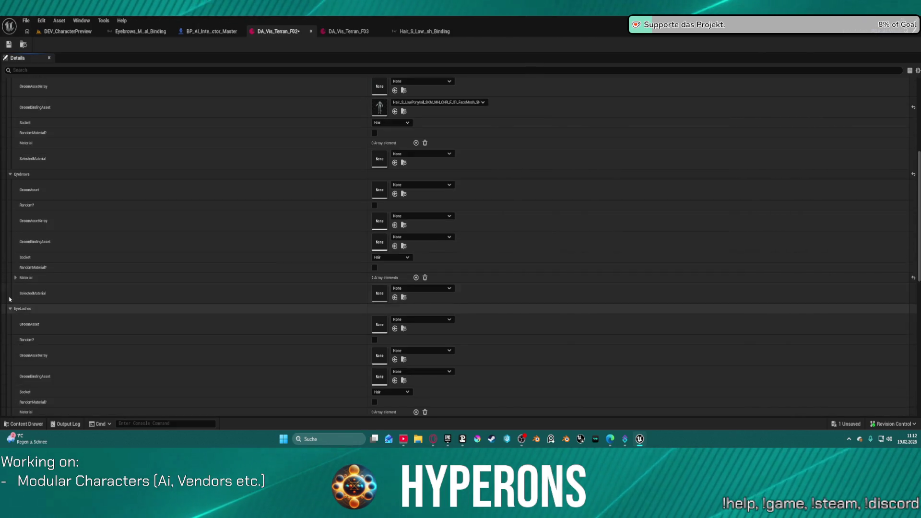
{"action": "right_click", "coordinate": [17, 176]}
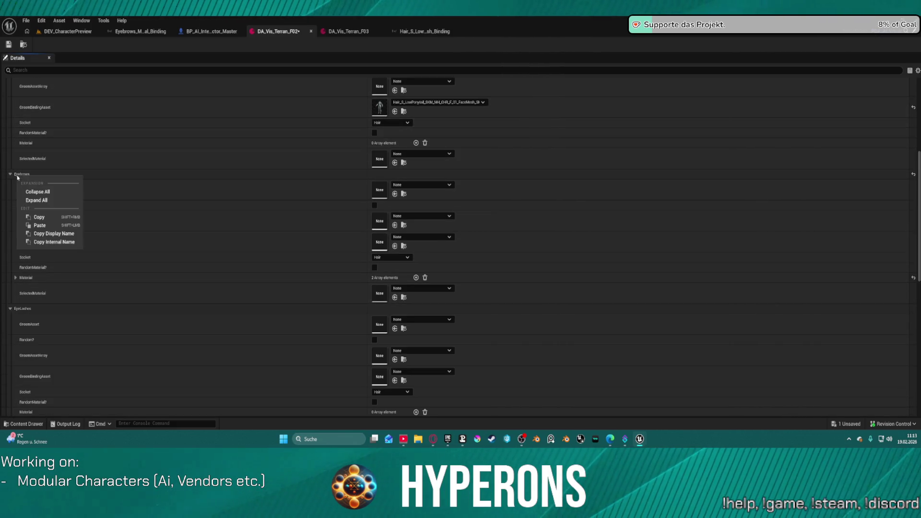
{"action": "left_click", "coordinate": [44, 200]}
{"action": "scroll", "coordinate": [251, 323], "scroll_direction": "down", "scroll_amount": 2}
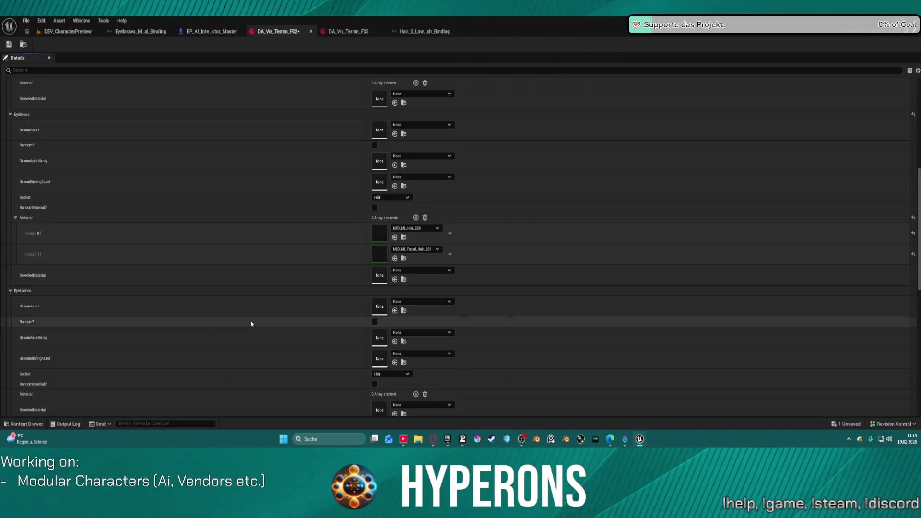
{"action": "left_click", "coordinate": [426, 218]}
{"action": "scroll", "coordinate": [316, 295], "scroll_direction": "down", "scroll_amount": 2}
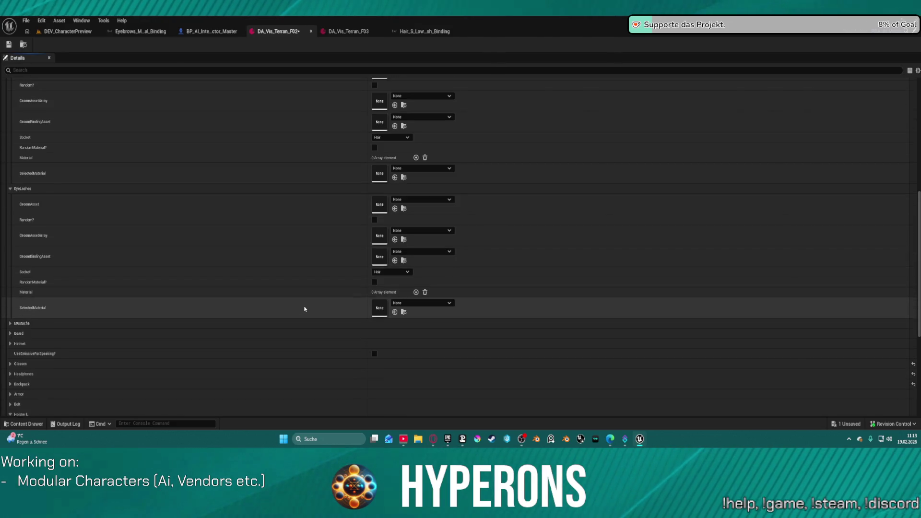
{"action": "scroll", "coordinate": [224, 297], "scroll_direction": "down", "scroll_amount": 4}
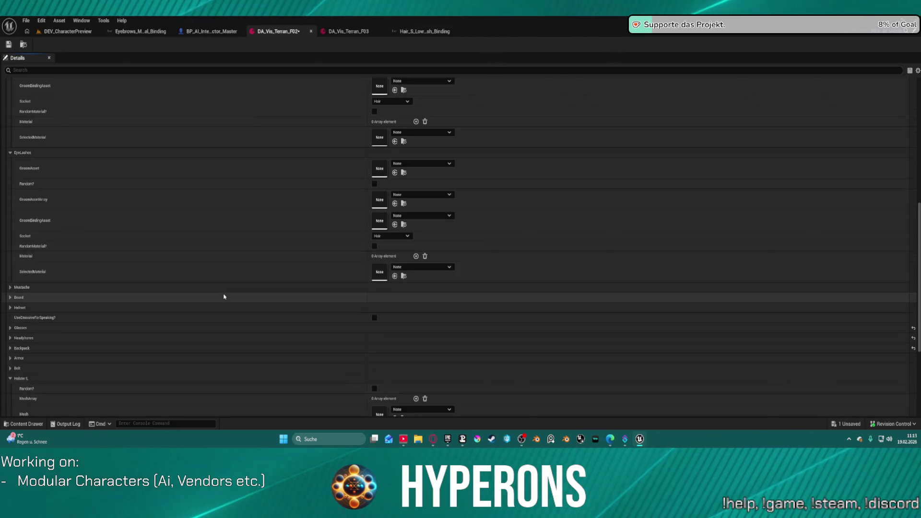
{"action": "scroll", "coordinate": [224, 294], "scroll_direction": "down", "scroll_amount": 4}
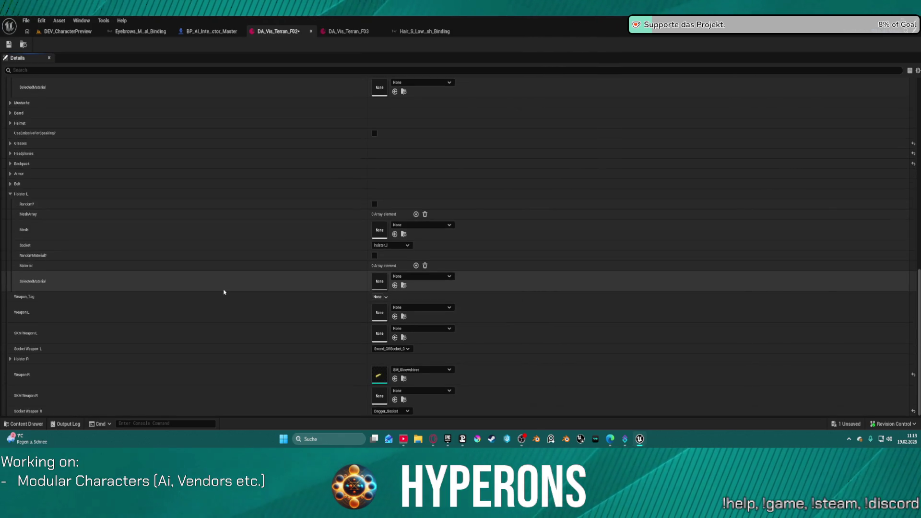
{"action": "scroll", "coordinate": [222, 269], "scroll_direction": "up", "scroll_amount": 6}
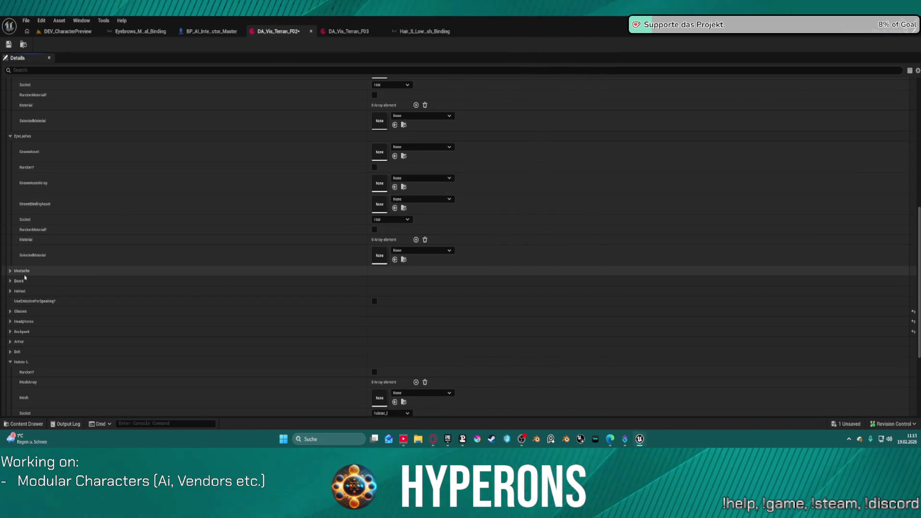
Expand the Mustache, Beard and Helmet properties, then open the Hair_S_LowPonytail groom binding asset.
{"action": "left_click", "coordinate": [10, 270]}
{"action": "scroll", "coordinate": [15, 336], "scroll_direction": "down", "scroll_amount": 2}
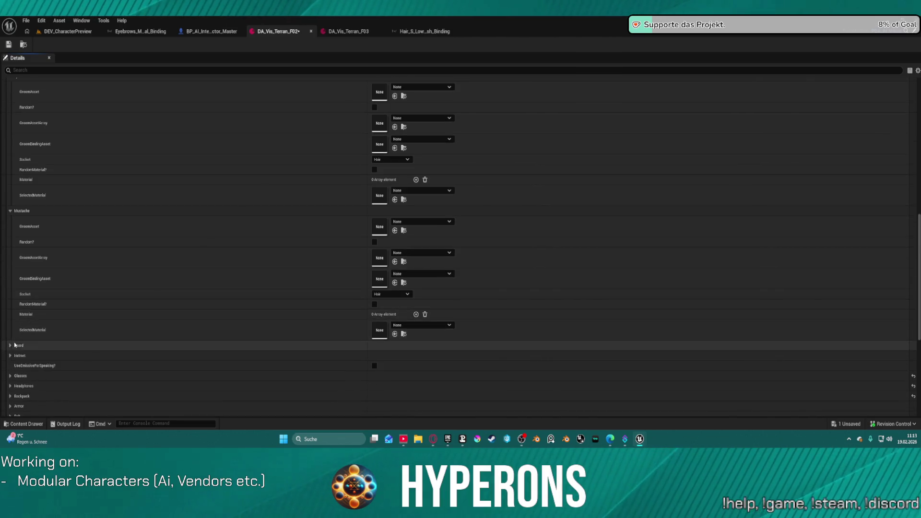
{"action": "left_click", "coordinate": [11, 346]}
{"action": "scroll", "coordinate": [10, 352], "scroll_direction": "down", "scroll_amount": 4}
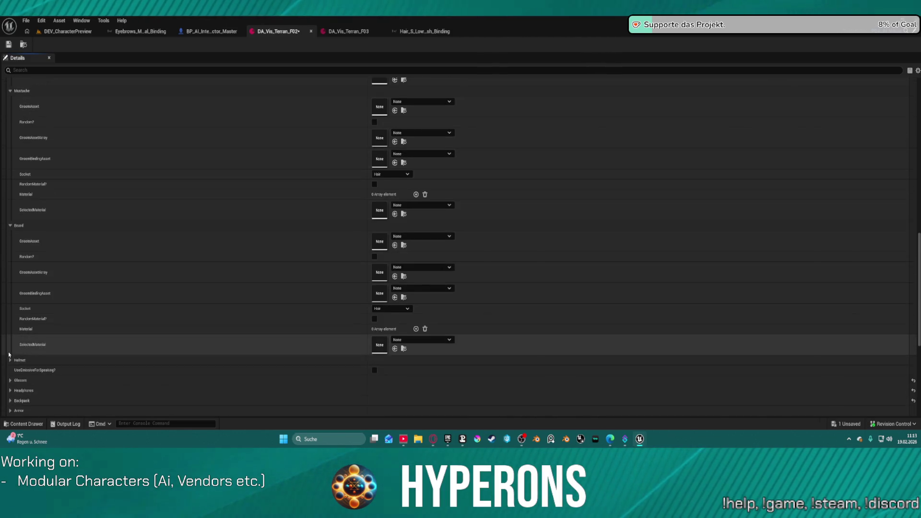
{"action": "left_click", "coordinate": [10, 360]}
{"action": "scroll", "coordinate": [255, 323], "scroll_direction": "down", "scroll_amount": 3}
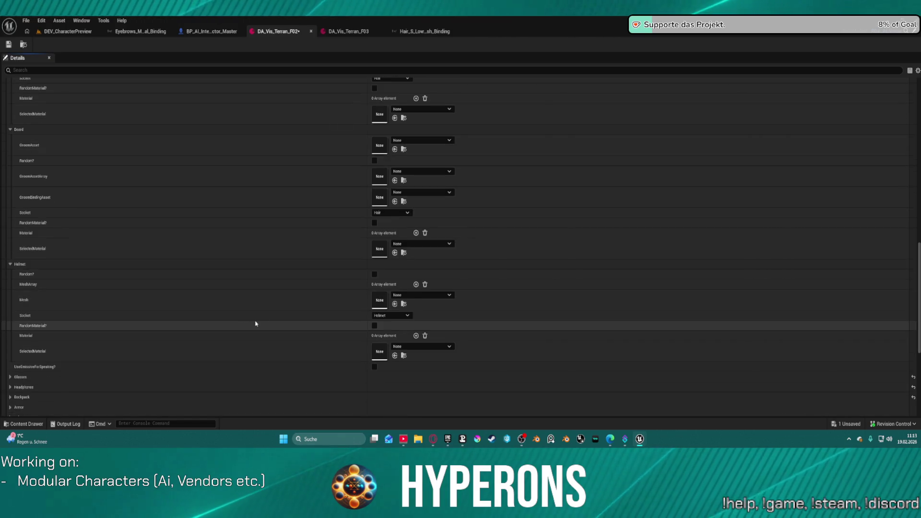
{"action": "scroll", "coordinate": [259, 322], "scroll_direction": "down", "scroll_amount": 1}
{"action": "scroll", "coordinate": [295, 319], "scroll_direction": "up", "scroll_amount": 15}
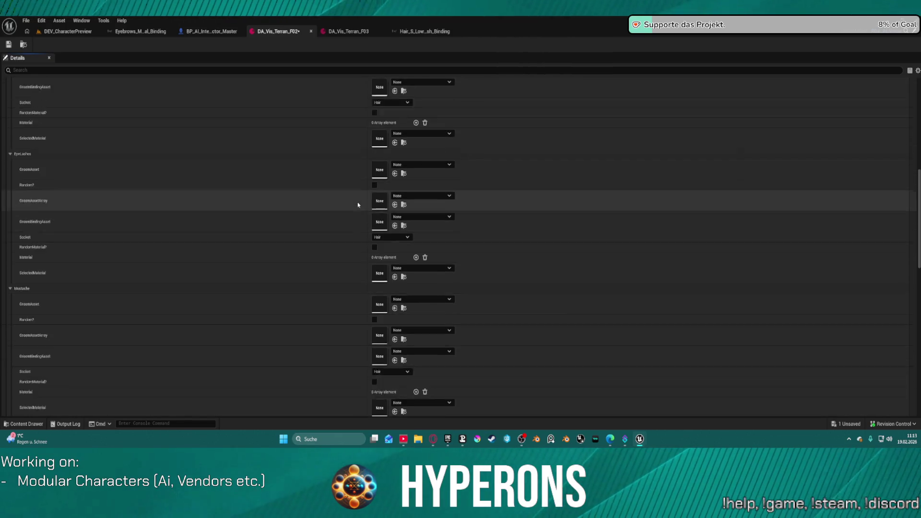
{"action": "scroll", "coordinate": [483, 197], "scroll_direction": "up", "scroll_amount": 3}
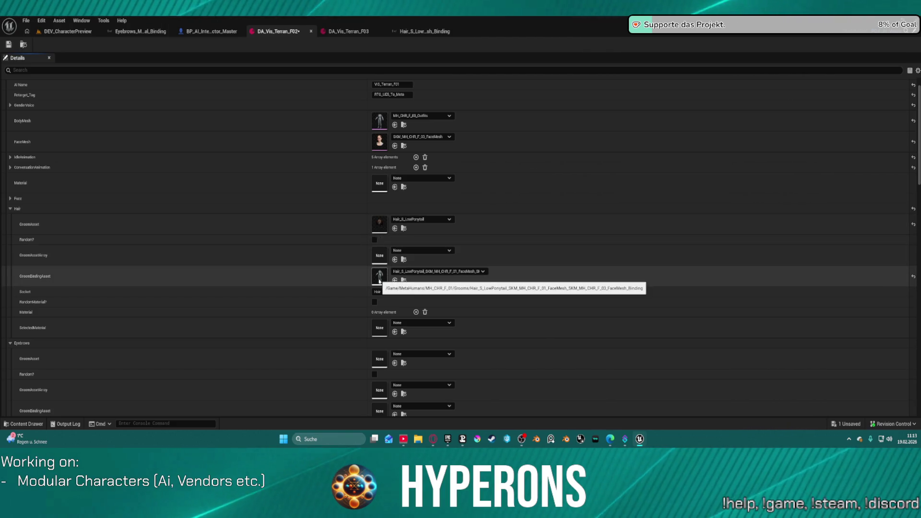
{"action": "double_click", "coordinate": [379, 278]}
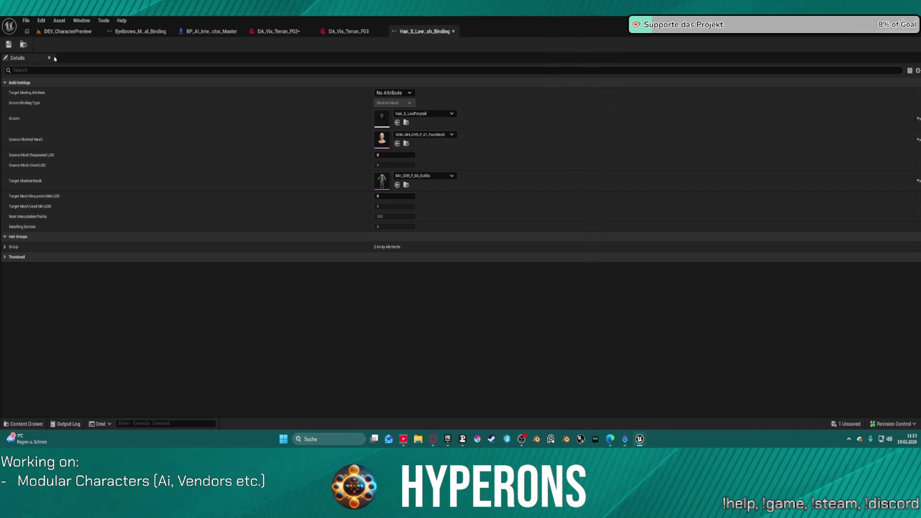
Save all assets, compare the F02 and F03 data assets, and return to DEV_CharacterPreview.
{"action": "key", "text": "ctrl+shift+s"}
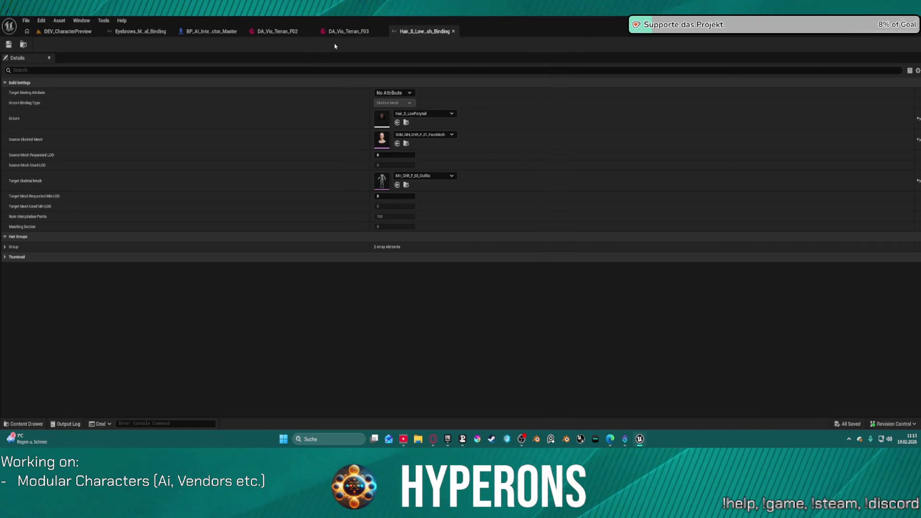
{"action": "left_click", "coordinate": [281, 34]}
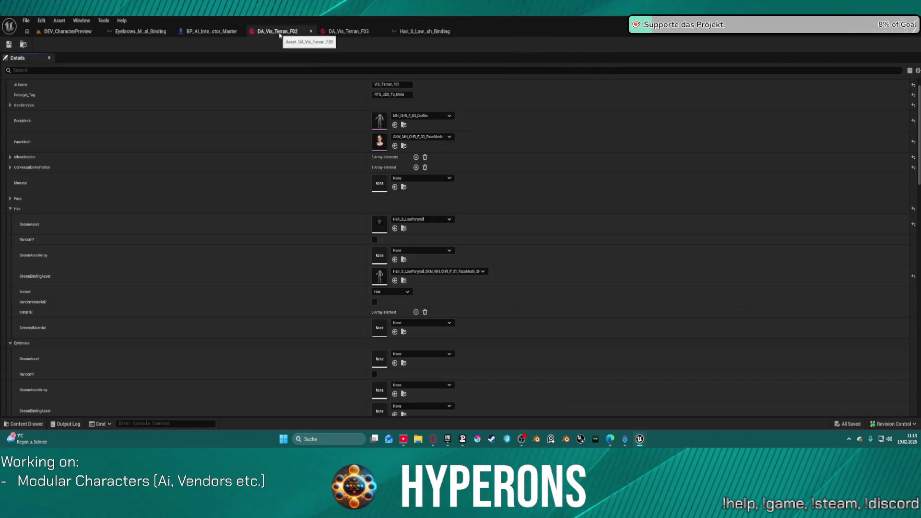
{"action": "left_click", "coordinate": [325, 33]}
{"action": "scroll", "coordinate": [411, 301], "scroll_direction": "down", "scroll_amount": 4}
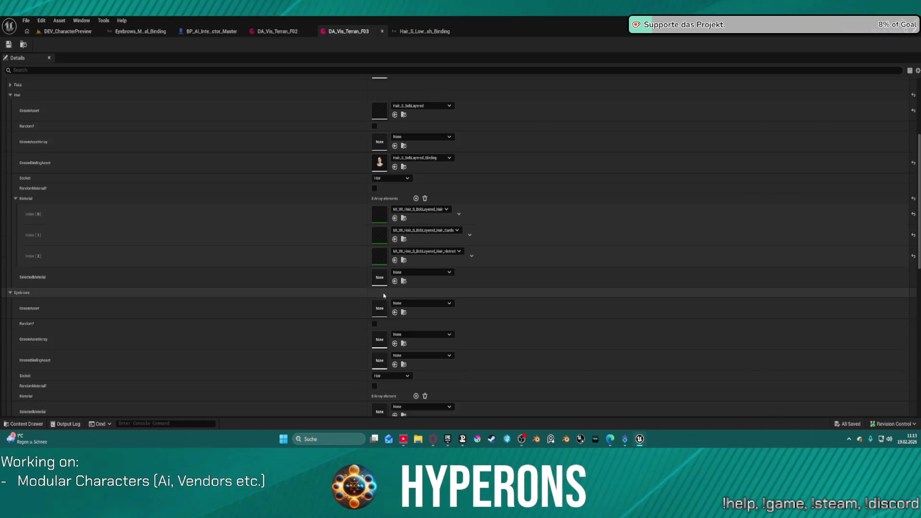
{"action": "scroll", "coordinate": [379, 279], "scroll_direction": "up", "scroll_amount": 4}
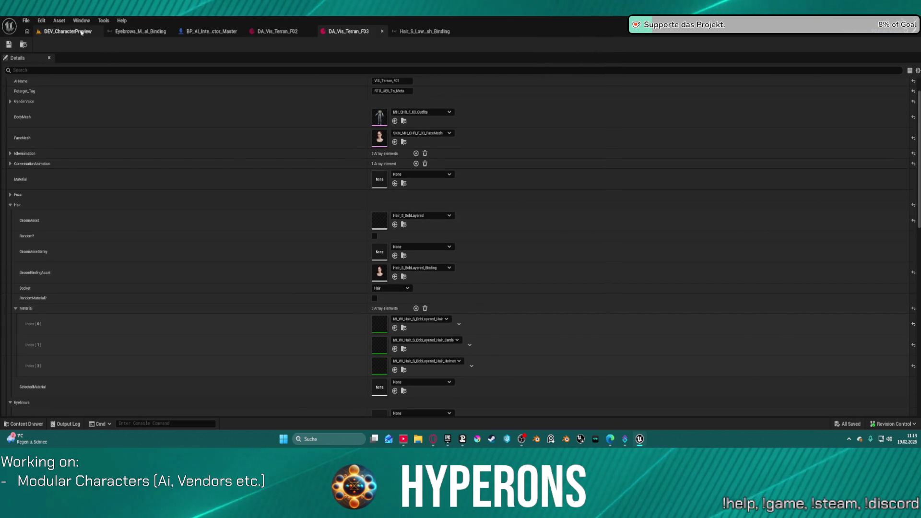
{"action": "left_click", "coordinate": [100, 32]}
{"action": "left_click", "coordinate": [188, 20]}
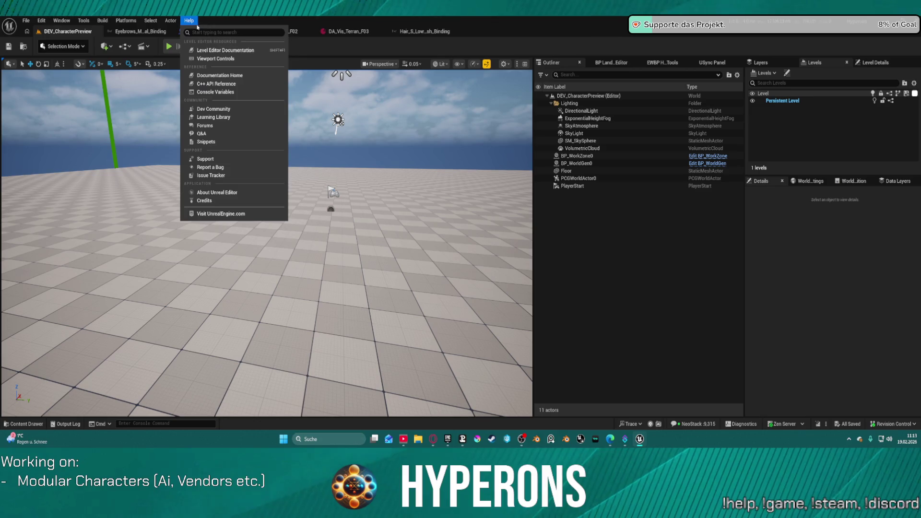
Drag a BP_AI_Interactor_Master into the level and fly the camera to face it head-on.
{"action": "left_click", "coordinate": [149, 33]}
{"action": "left_click", "coordinate": [197, 32]}
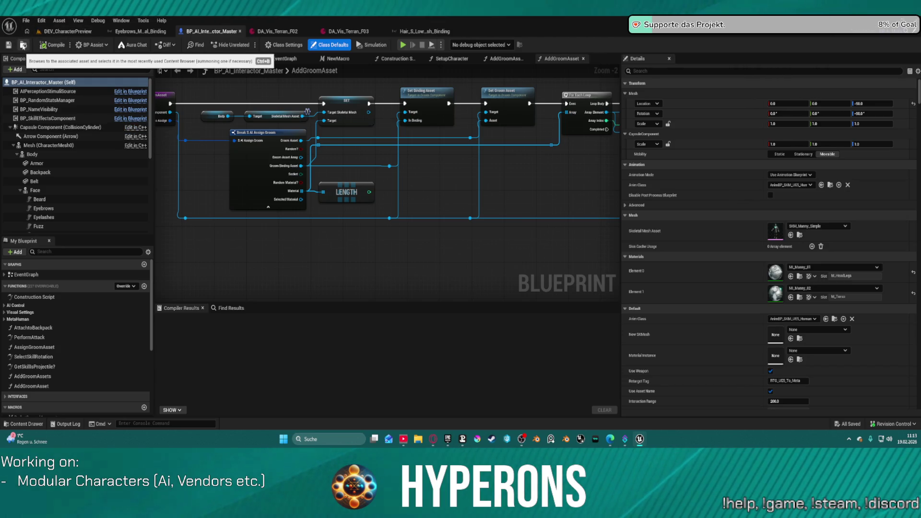
{"action": "left_click", "coordinate": [67, 31]}
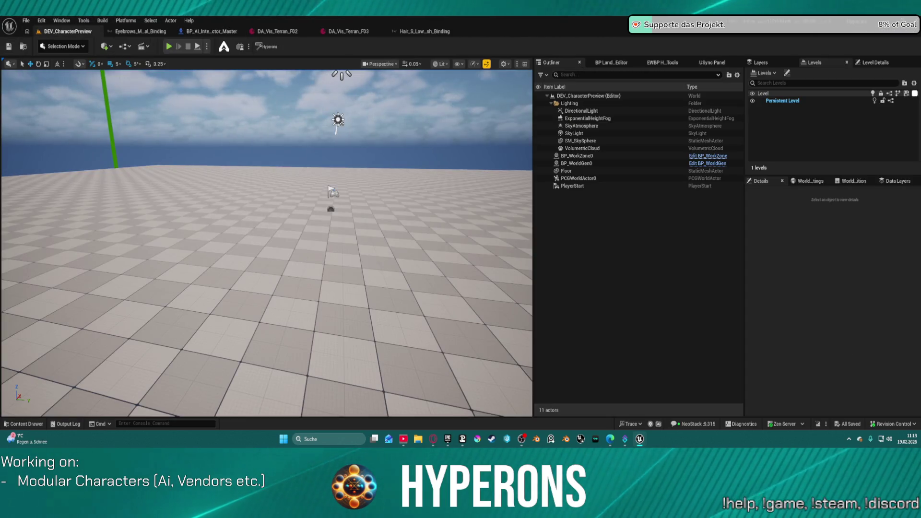
{"action": "mouse_move", "coordinate": [67, 31]}
{"action": "left_mouse_down"}
{"action": "mouse_move", "coordinate": [319, 98]}
{"action": "mouse_move", "coordinate": [285, 274]}
{"action": "left_mouse_up"}
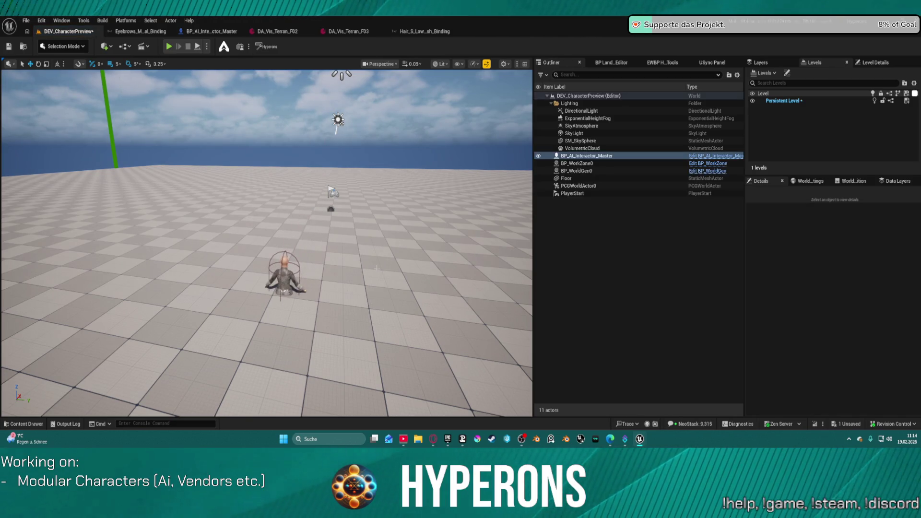
{"action": "scroll", "coordinate": [267, 243], "scroll_direction": "up", "scroll_amount": 1}
{"action": "key", "text": "w"}
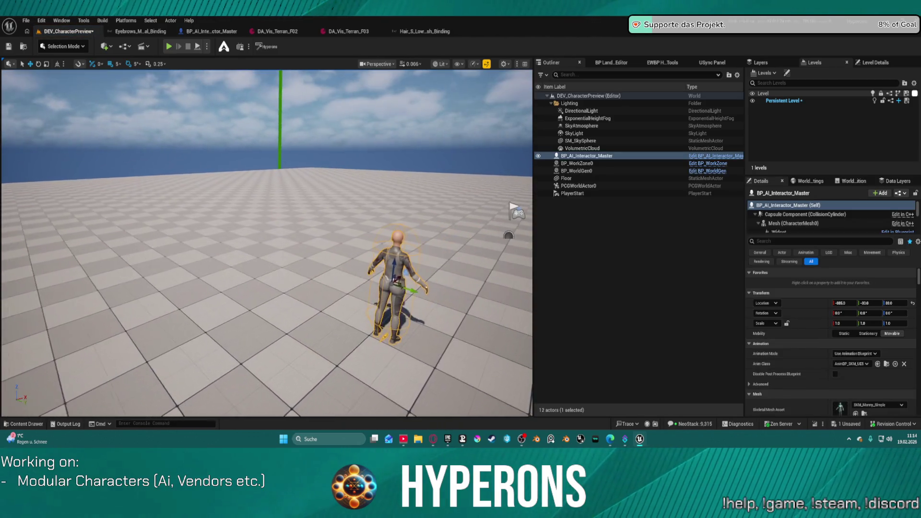
{"action": "scroll", "coordinate": [267, 243], "scroll_direction": "up", "scroll_amount": 2}
{"action": "key", "text": "w"}
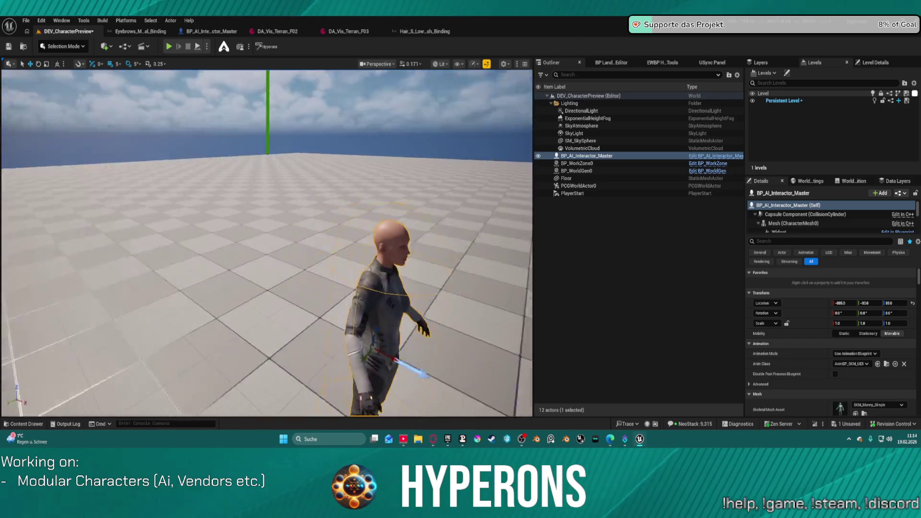
{"action": "key", "text": "a"}
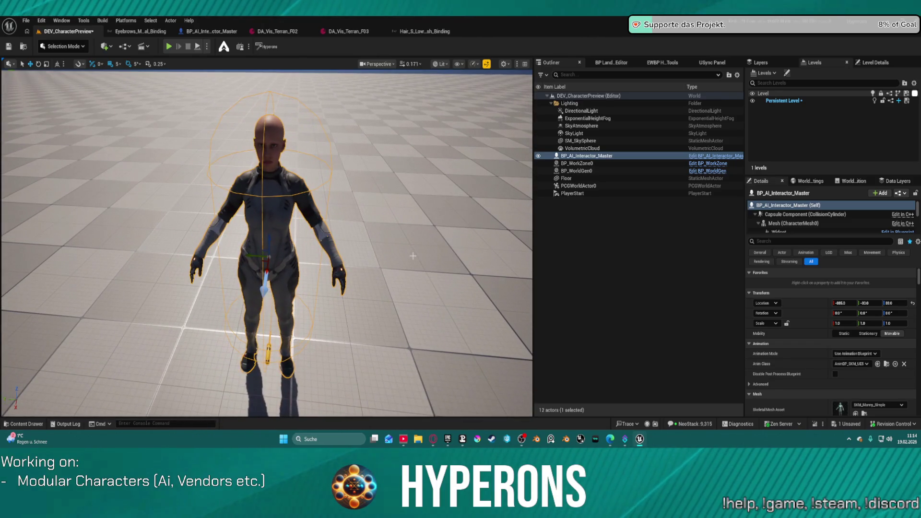
Save the level and filter Details by 'v' to reach the Visual Data Asset list.
{"action": "key", "text": "ctrl+s"}
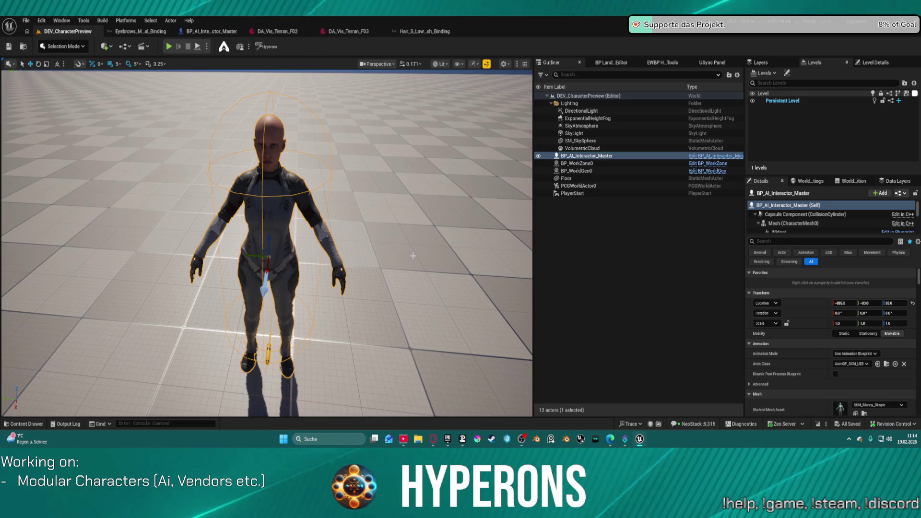
{"action": "scroll", "coordinate": [894, 367], "scroll_direction": "down", "scroll_amount": 10}
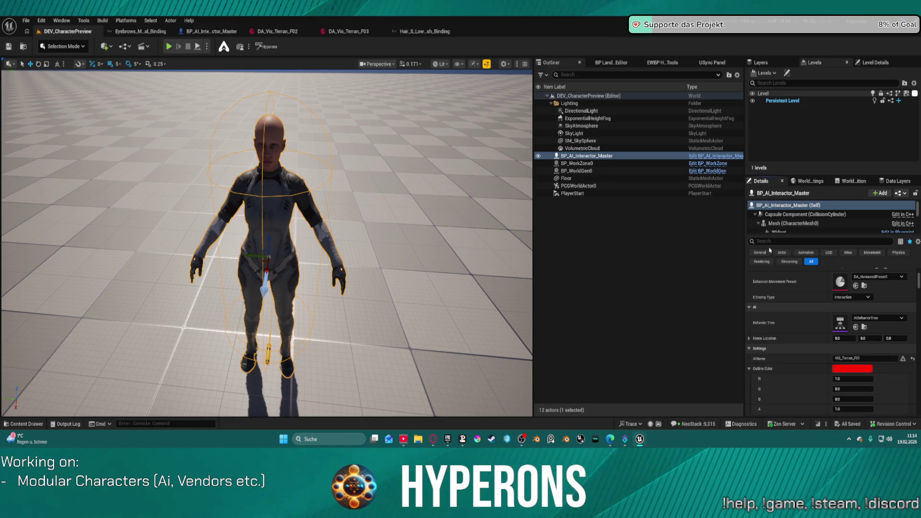
{"action": "type", "text": "visu"}
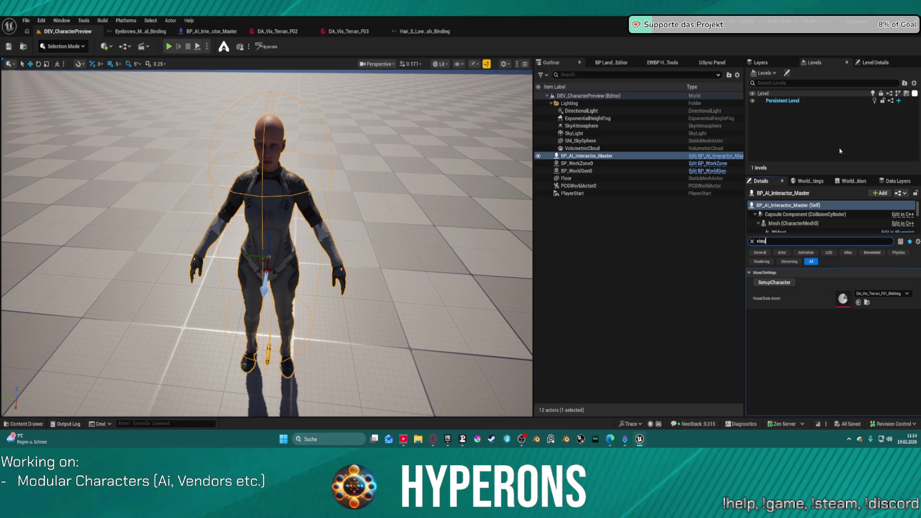
{"action": "left_click", "coordinate": [882, 293]}
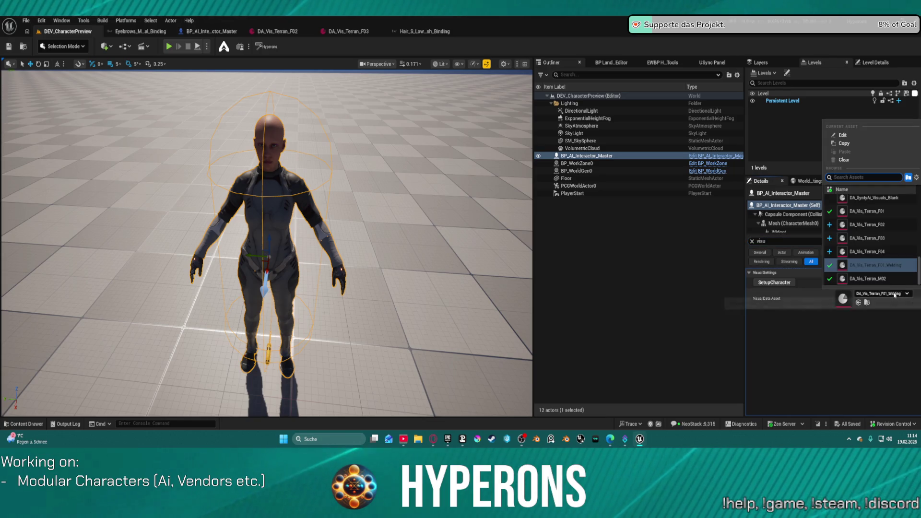
Apply DA_Vis_Terran_F01 and save, then try F03 and F04, orbiting to inspect the character.
{"action": "left_click", "coordinate": [869, 211]}
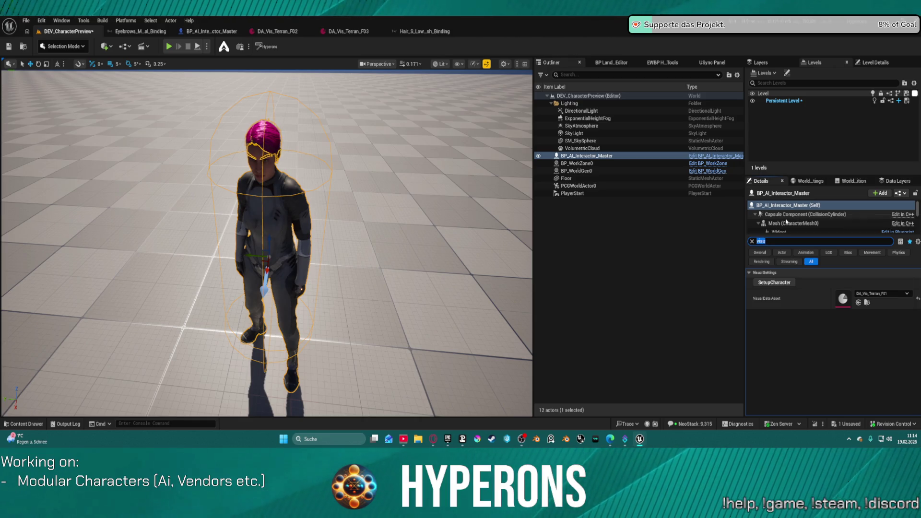
{"action": "key", "text": "ctrl+s"}
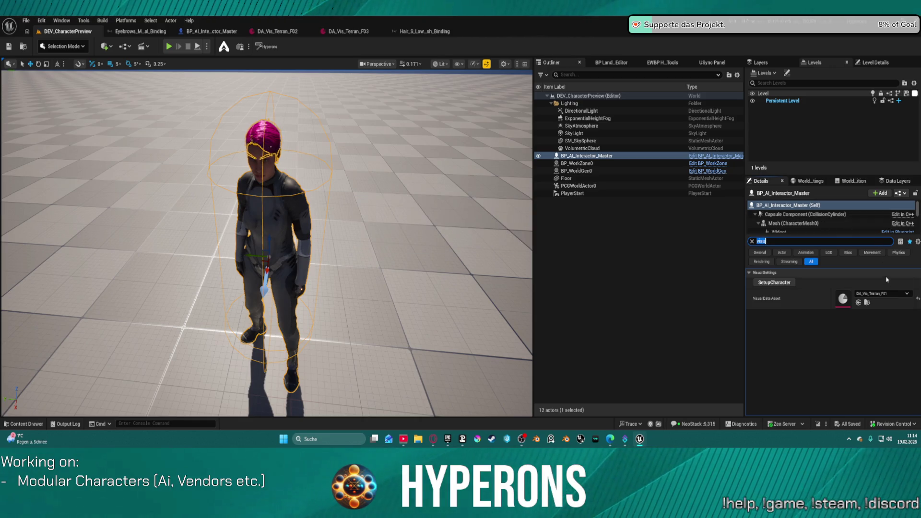
{"action": "left_click", "coordinate": [881, 293]}
{"action": "left_click", "coordinate": [875, 238]}
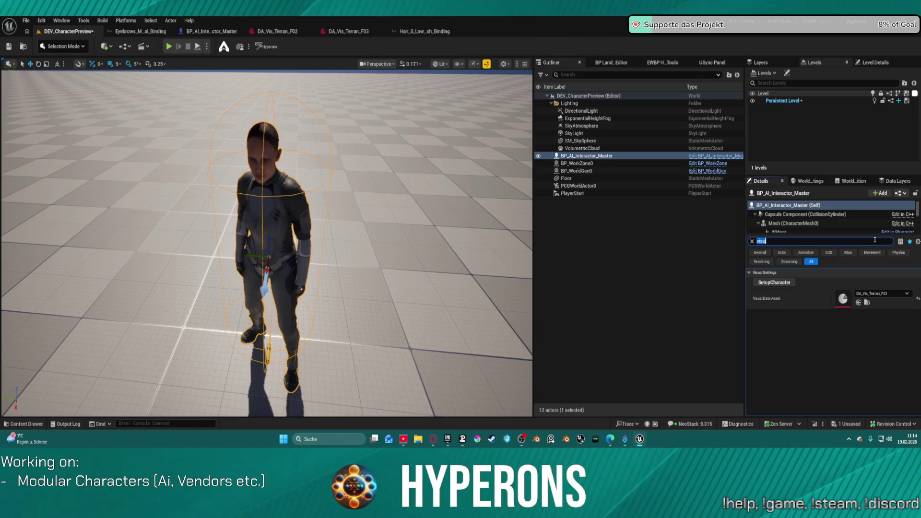
{"action": "left_click", "coordinate": [883, 293]}
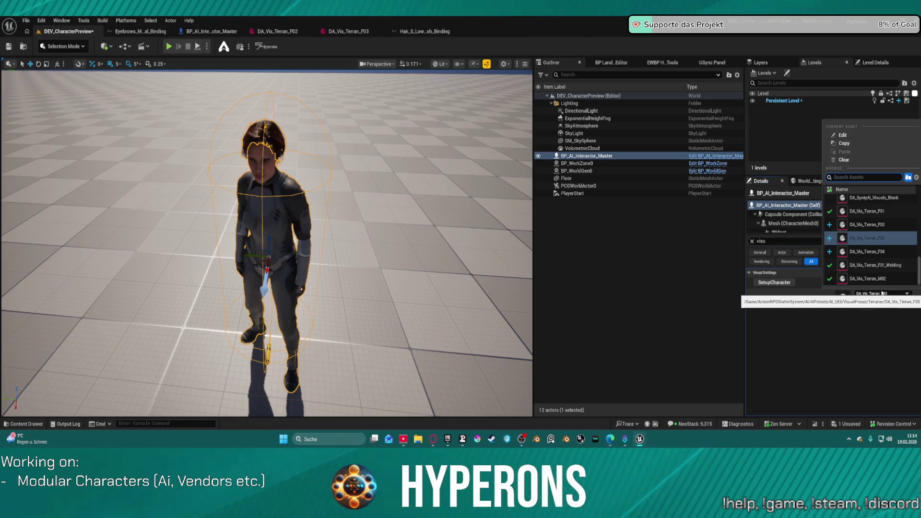
{"action": "left_click", "coordinate": [869, 252]}
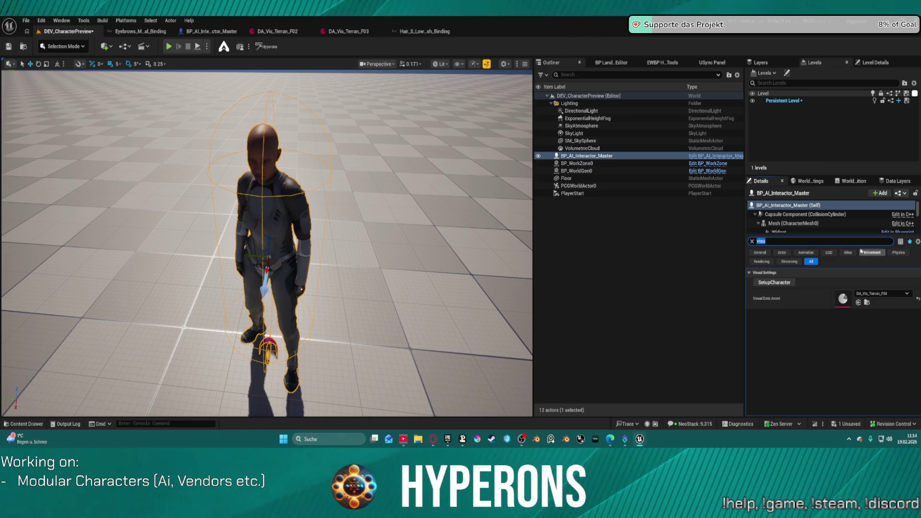
{"action": "mouse_move", "coordinate": [375, 283]}
{"action": "left_mouse_down"}
{"action": "mouse_move", "coordinate": [378, 302]}
{"action": "mouse_move", "coordinate": [396, 315]}
{"action": "mouse_move", "coordinate": [377, 331]}
{"action": "left_mouse_up"}
{"action": "mouse_move", "coordinate": [267, 288]}
{"action": "left_mouse_down"}
{"action": "mouse_move", "coordinate": [267, 249]}
{"action": "mouse_move", "coordinate": [288, 247]}
{"action": "left_mouse_up"}
{"action": "left_click_drag", "start_coordinate": [361, 269], "coordinate": [361, 220]}
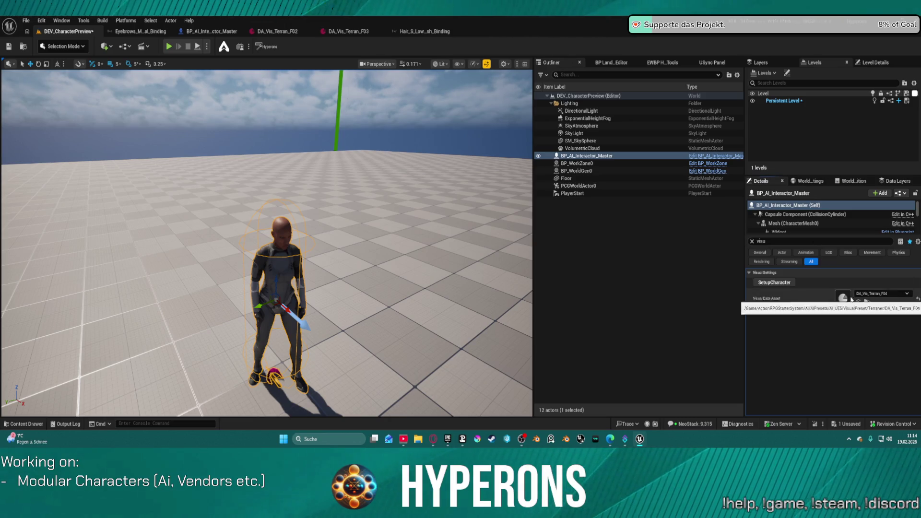
Set DA_Vis_Terran_F04's GroomBindingAsset to the CoilBuzzCut binding, save it, and return to the level.
{"action": "double_click", "coordinate": [844, 299]}
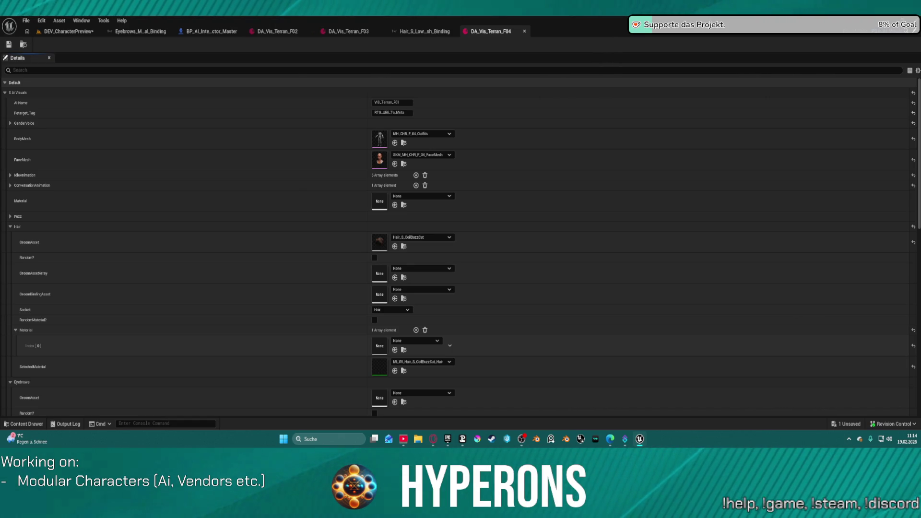
{"action": "left_click", "coordinate": [395, 298]}
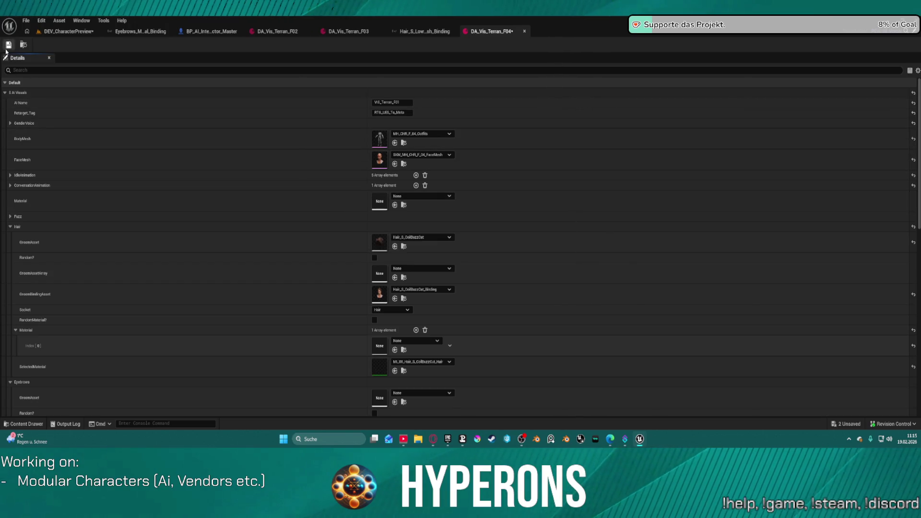
{"action": "left_click", "coordinate": [8, 45]}
{"action": "left_click", "coordinate": [69, 31]}
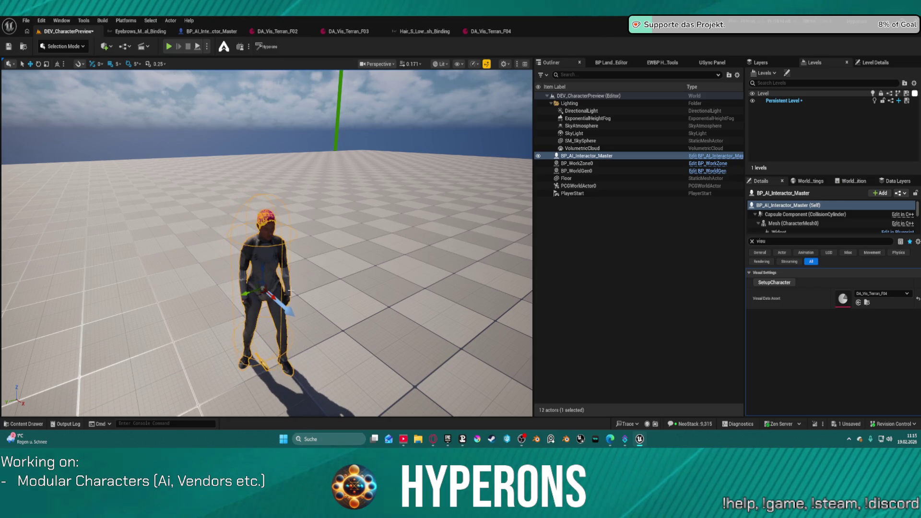
Zoom in on the character's head to inspect the pink buzz-cut hair, then reopen DA_Vis_Terran_F04.
{"action": "left_click", "coordinate": [317, 243]}
{"action": "scroll", "coordinate": [316, 243], "scroll_direction": "up", "scroll_amount": 5}
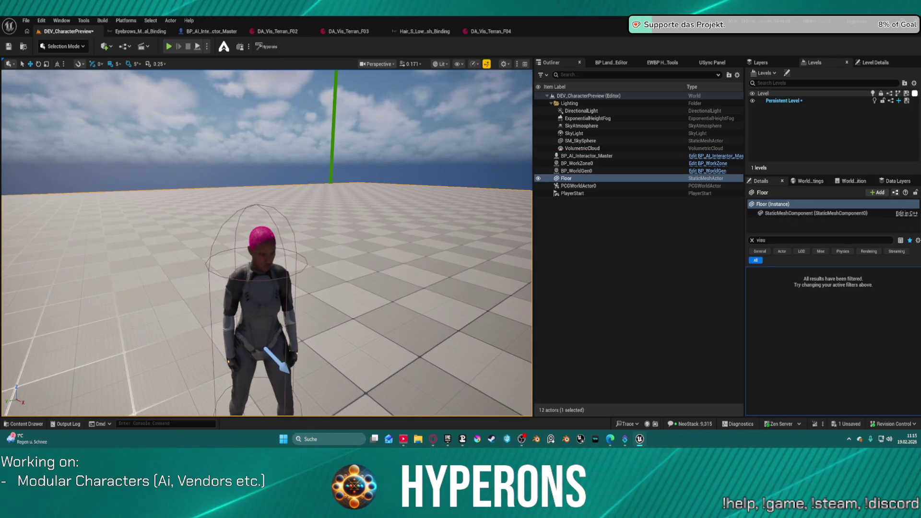
{"action": "scroll", "coordinate": [316, 243], "scroll_direction": "up", "scroll_amount": 5}
{"action": "scroll", "coordinate": [316, 243], "scroll_direction": "down", "scroll_amount": 6}
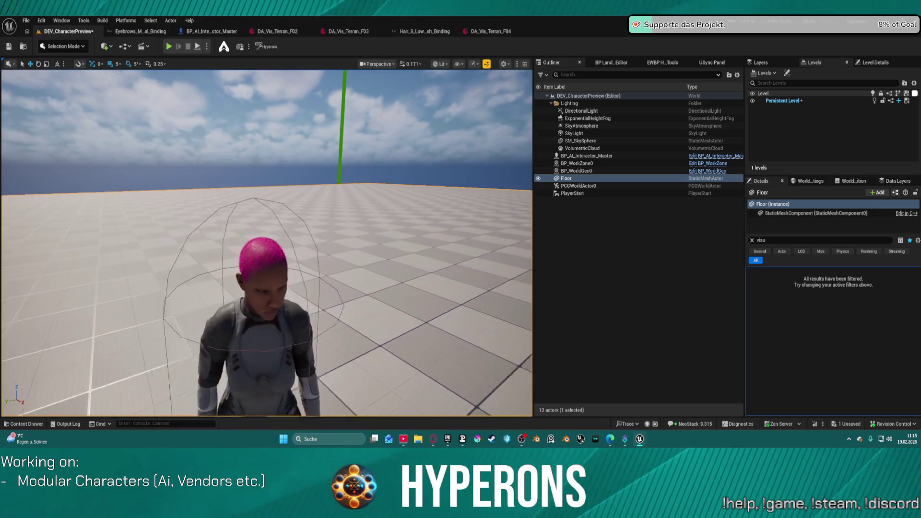
{"action": "scroll", "coordinate": [376, 125], "scroll_direction": "up", "scroll_amount": 3}
{"action": "scroll", "coordinate": [377, 125], "scroll_direction": "down", "scroll_amount": 5}
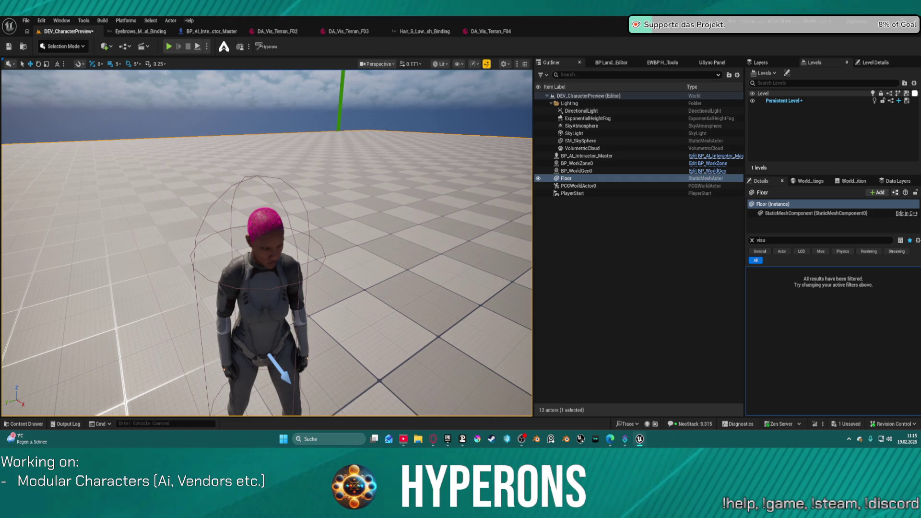
{"action": "left_click", "coordinate": [491, 31]}
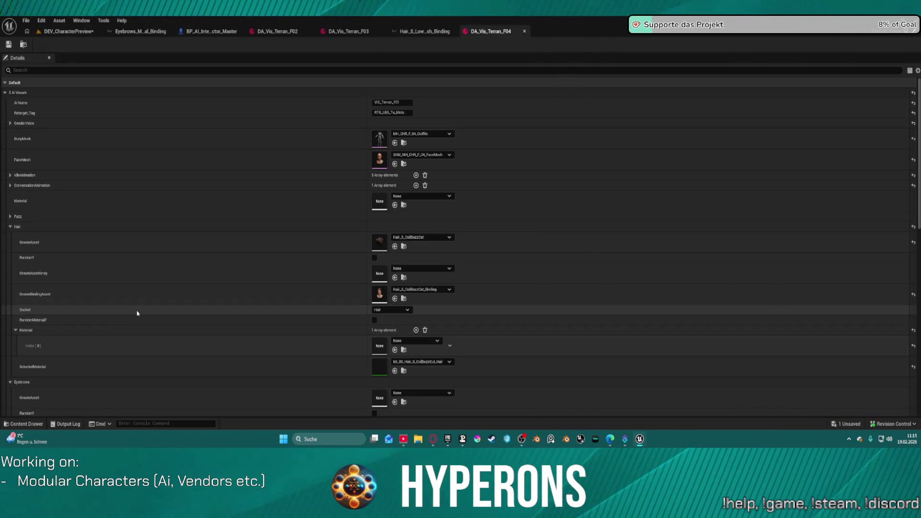
Assign the CoilBuzzCut hair material to the first slot and check the interactor's now-dark hair.
{"action": "left_click", "coordinate": [395, 350]}
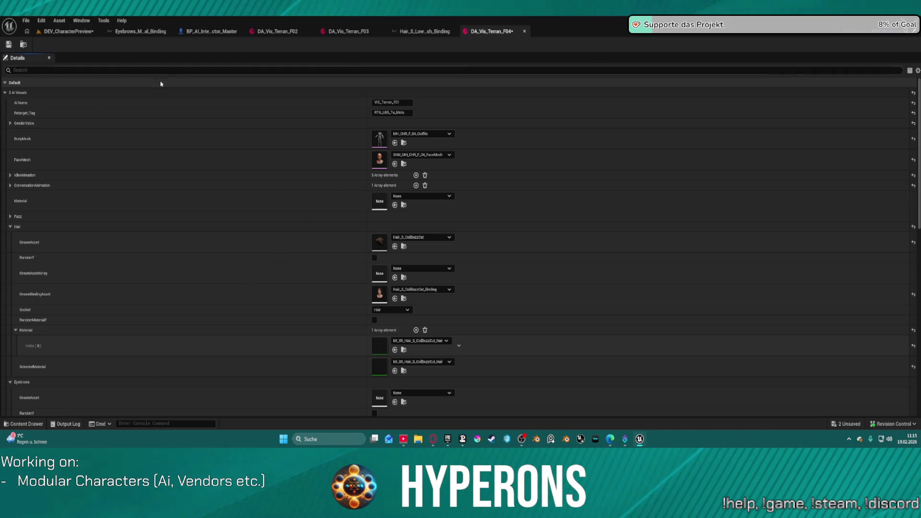
{"action": "left_click", "coordinate": [56, 31]}
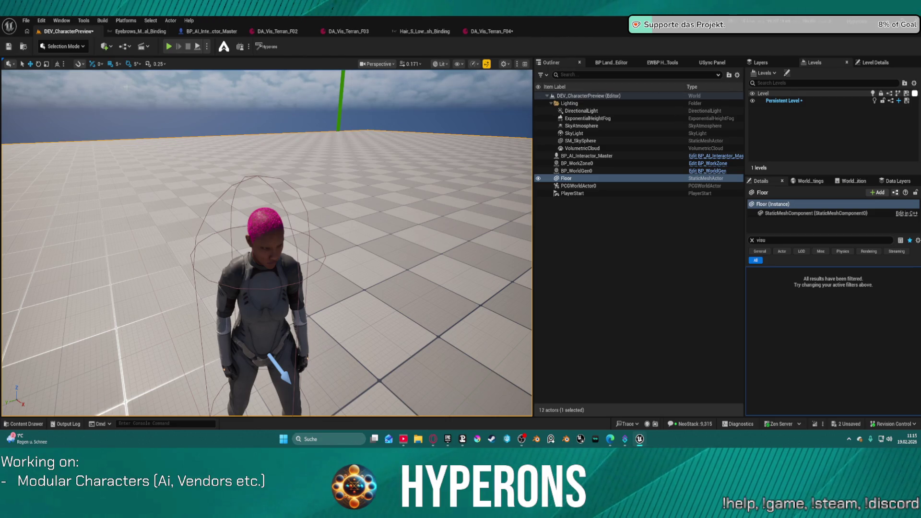
{"action": "left_click", "coordinate": [266, 345]}
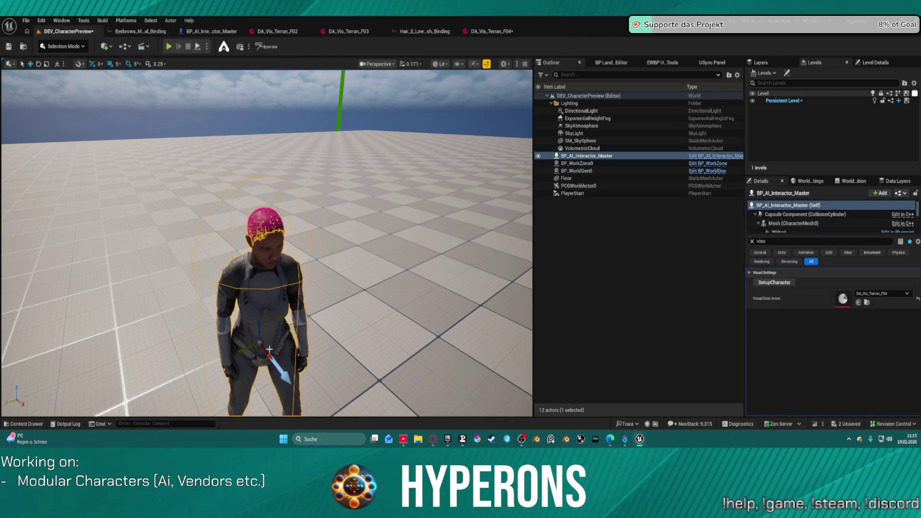
{"action": "left_click_drag", "start_coordinate": [273, 371], "coordinate": [273, 371]}
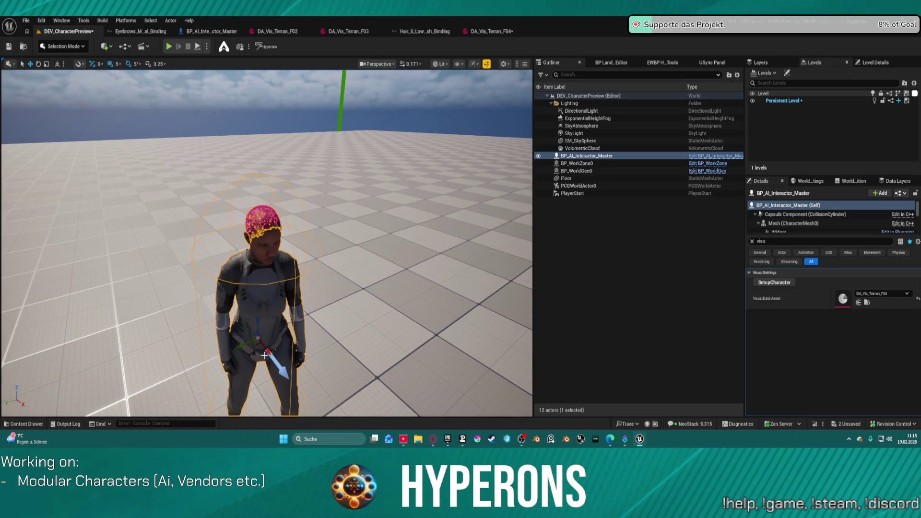
{"action": "left_click_drag", "start_coordinate": [370, 300], "coordinate": [355, 211]}
{"action": "left_click", "coordinate": [370, 300]}
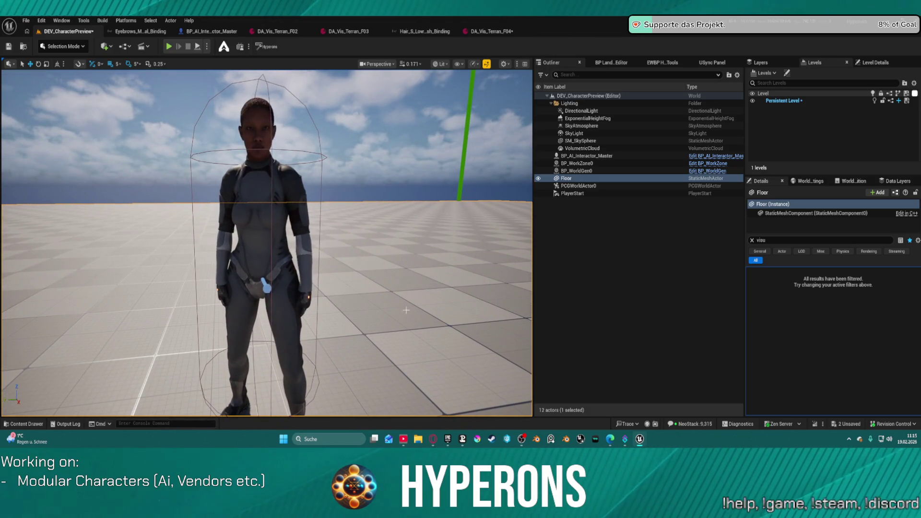
{"action": "key", "text": "ctrl+space"}
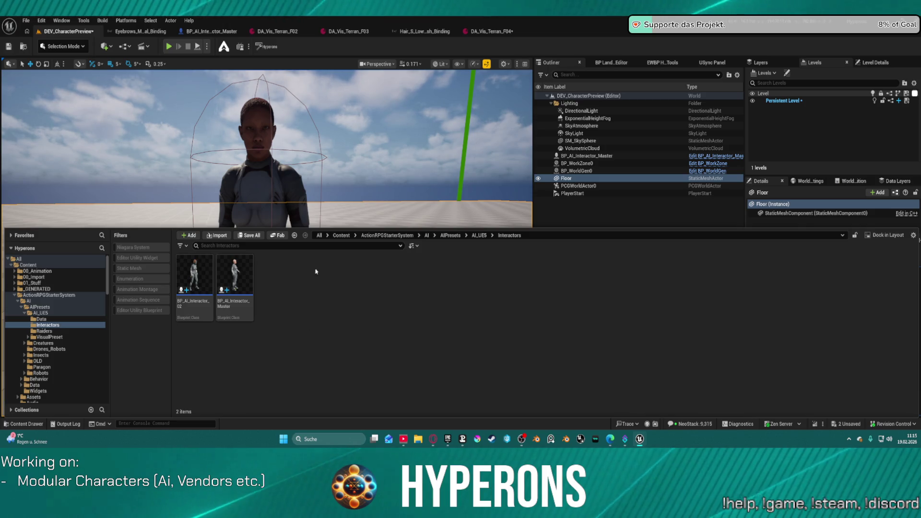
Look over DA_Vis_Terran_F02's Hair groom and binding settings, then return to DEV_CharacterPreview.
{"action": "left_click", "coordinate": [289, 34]}
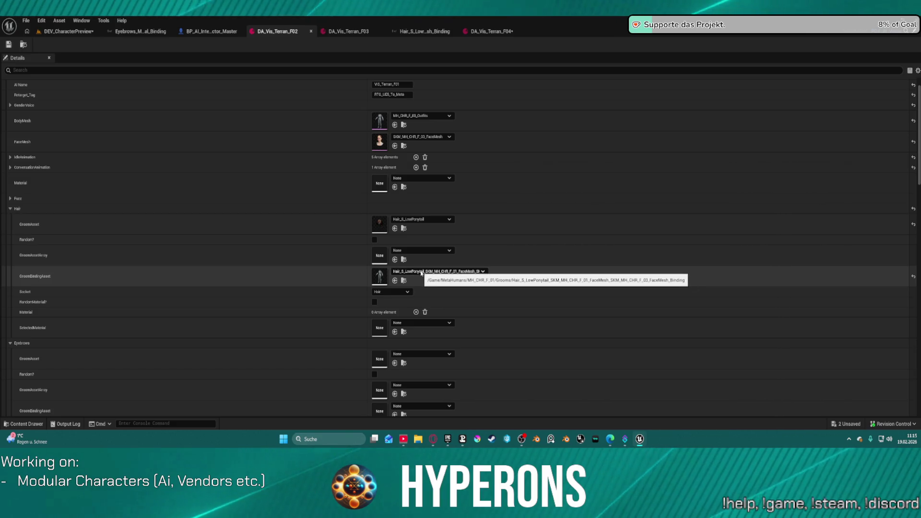
{"action": "scroll", "coordinate": [345, 350], "scroll_direction": "down", "scroll_amount": 3}
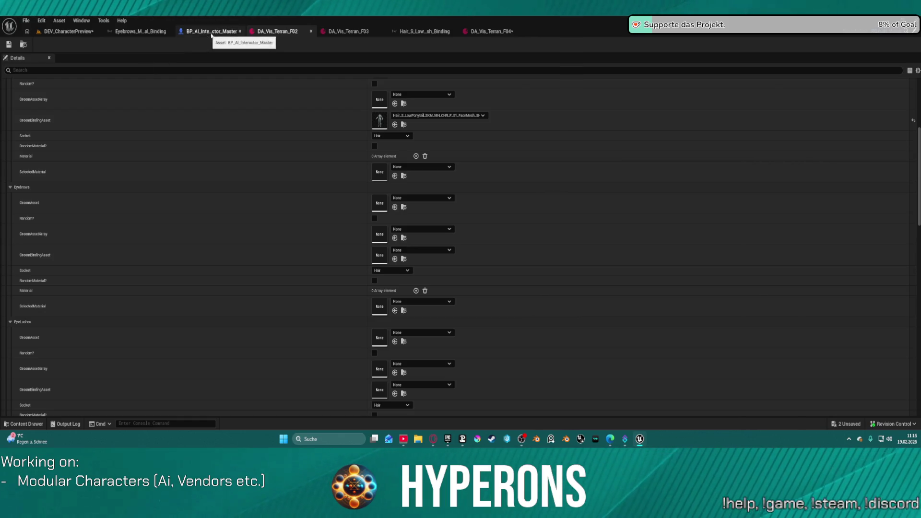
{"action": "left_click", "coordinate": [89, 32]}
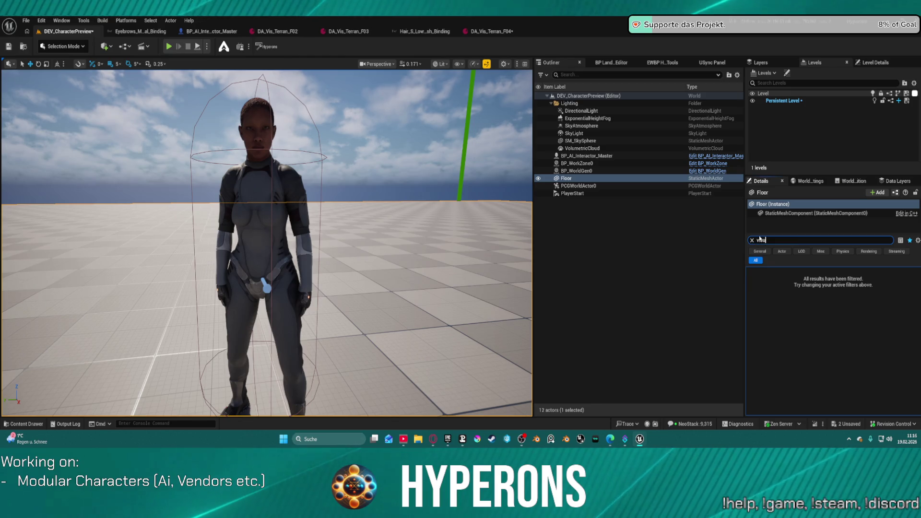
Clear the Details filter, select the AI interactor character, and search Details for 'visu'.
{"action": "left_click", "coordinate": [752, 241]}
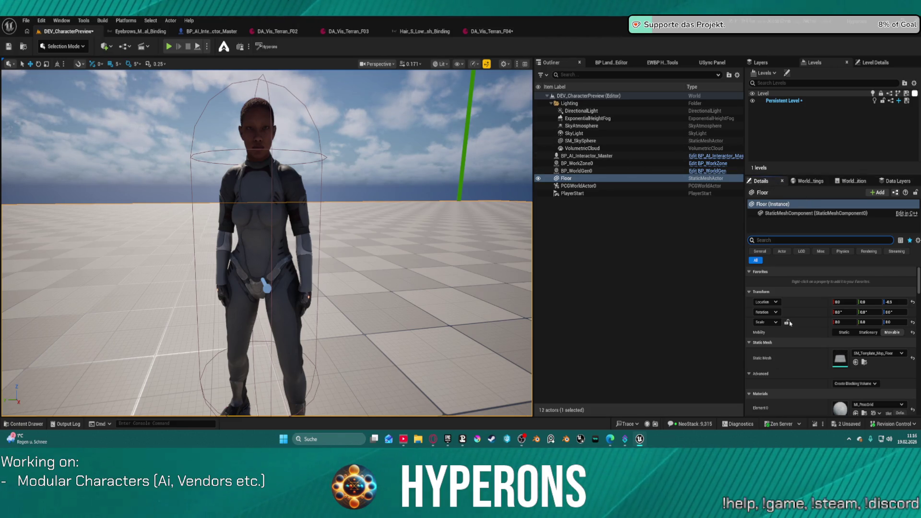
{"action": "scroll", "coordinate": [810, 369], "scroll_direction": "down", "scroll_amount": 5}
{"action": "scroll", "coordinate": [810, 368], "scroll_direction": "down", "scroll_amount": 1}
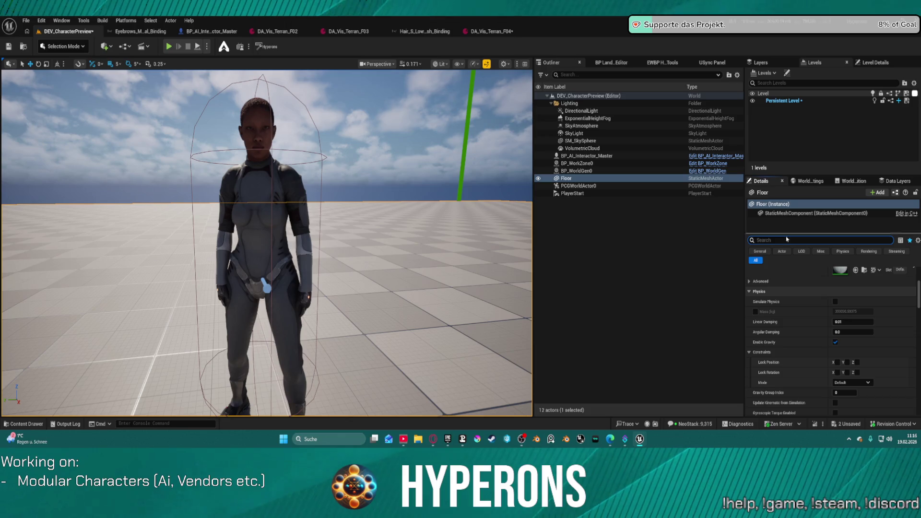
{"action": "left_click", "coordinate": [269, 187]}
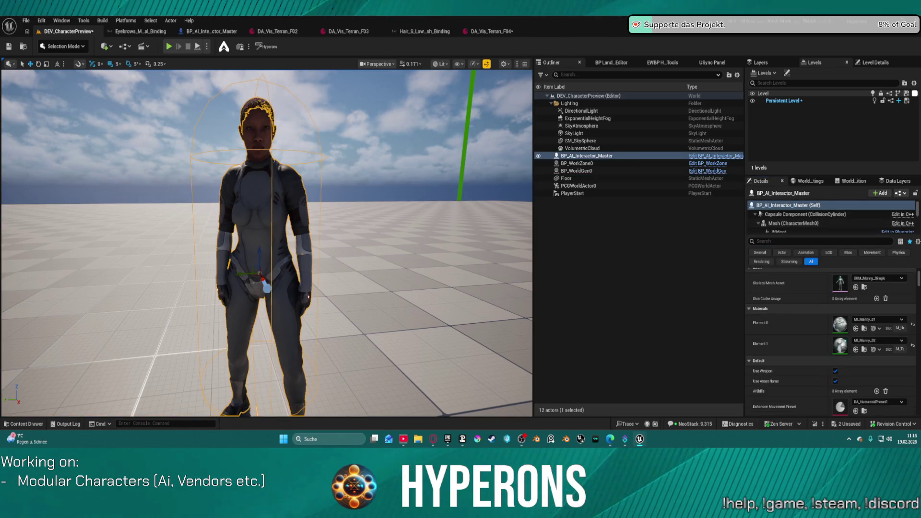
{"action": "type", "text": "visu"}
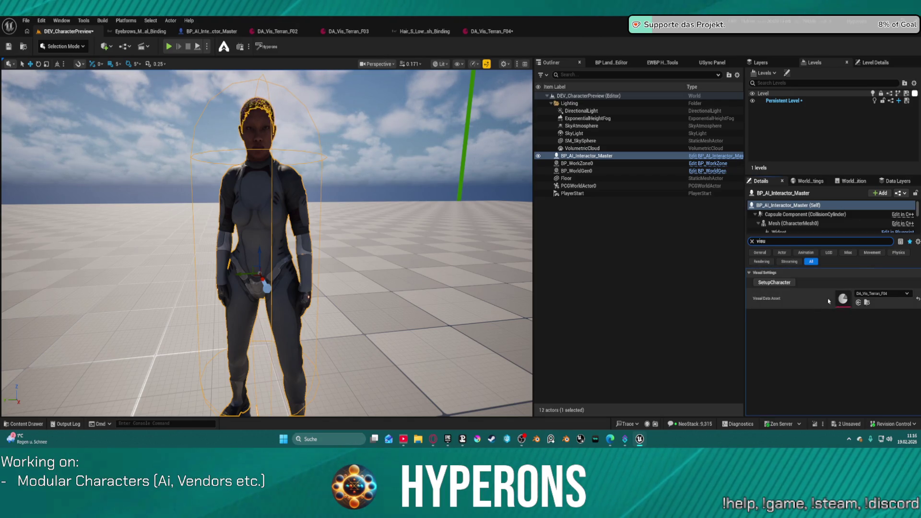
Switch the interactor's Visual Data Asset to DA_Vis_Terran_F03 and frame its head to view the hair.
{"action": "left_click", "coordinate": [878, 293]}
{"action": "left_click", "coordinate": [880, 238]}
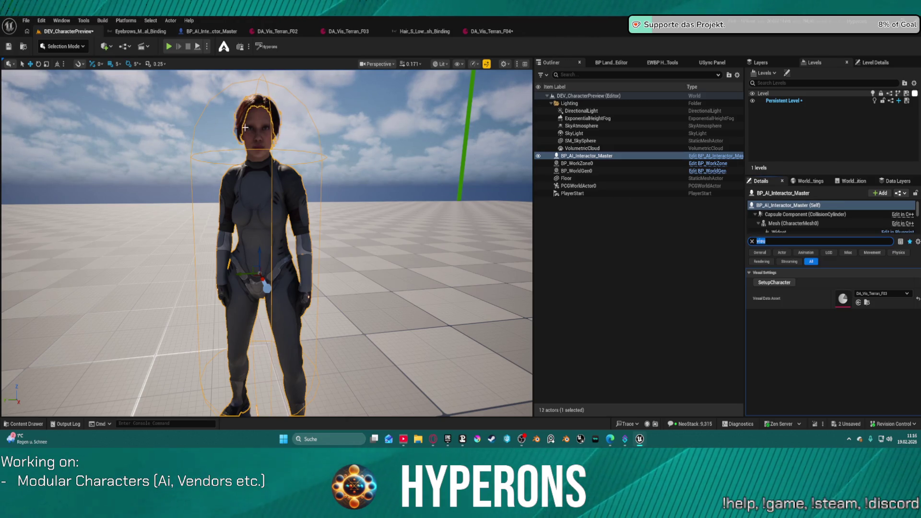
{"action": "key", "text": "f"}
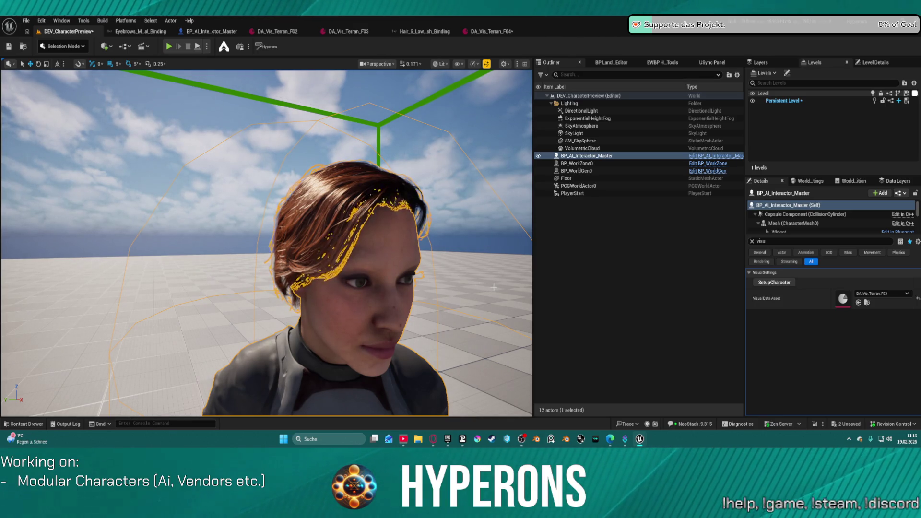
{"action": "left_click", "coordinate": [885, 293]}
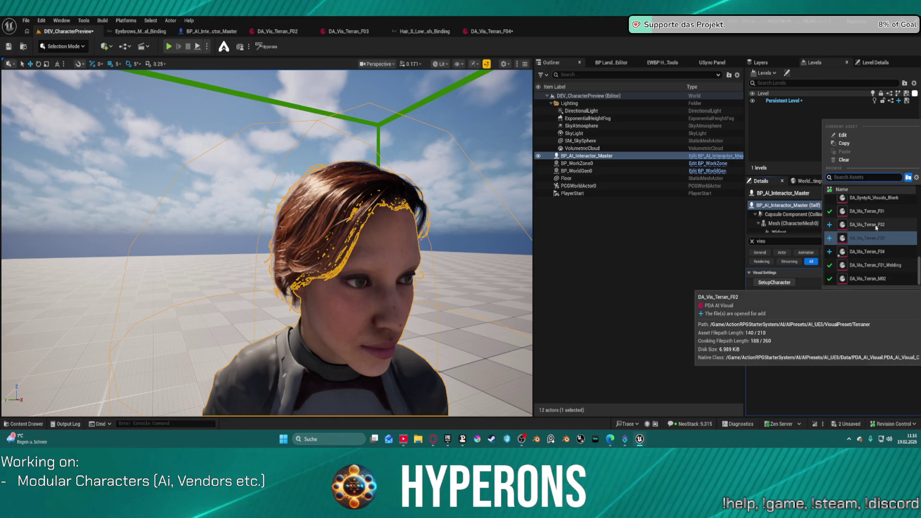
{"action": "key", "text": "Escape"}
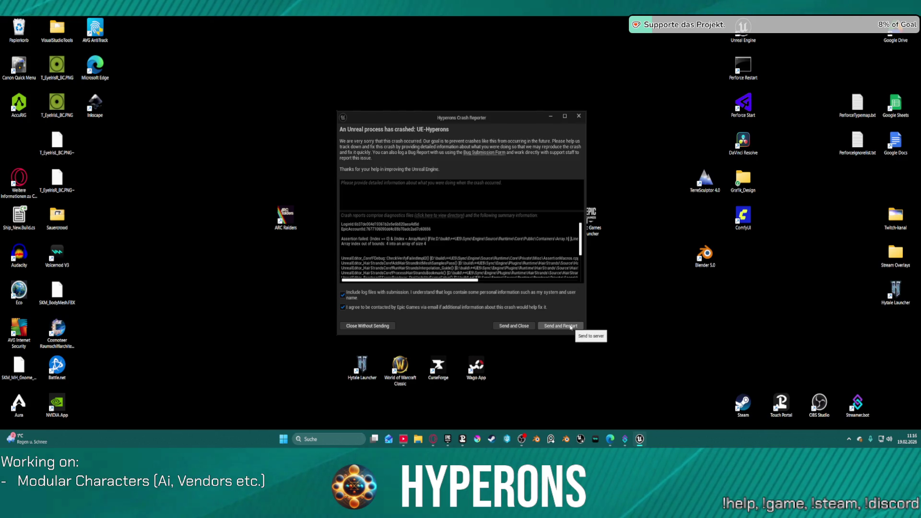
Submit the crash report with Send and Restart to relaunch the editor.
{"action": "left_click", "coordinate": [570, 328]}
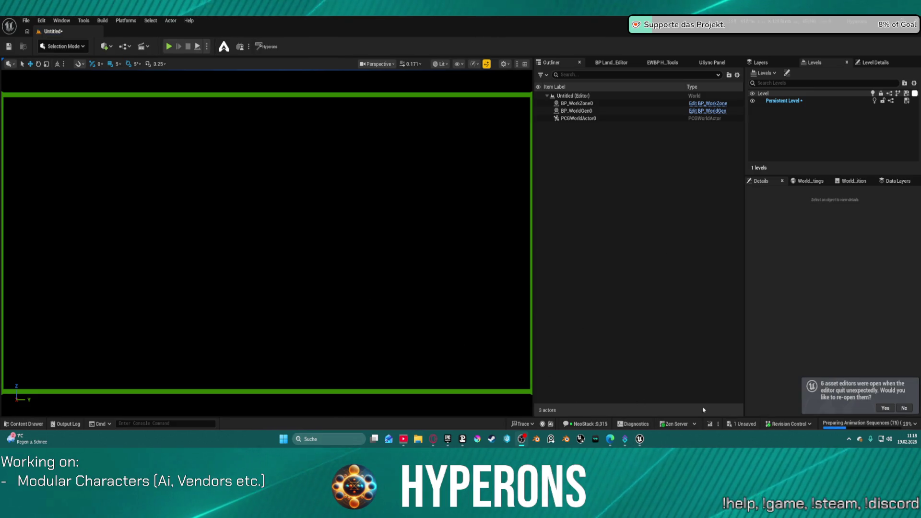
{"action": "mouse_move", "coordinate": [638, 439]}
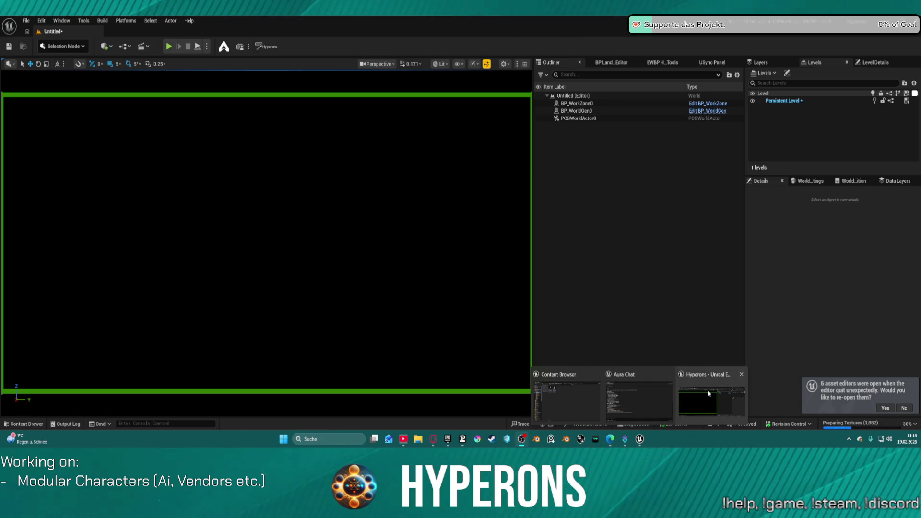
{"action": "left_click", "coordinate": [882, 412]}
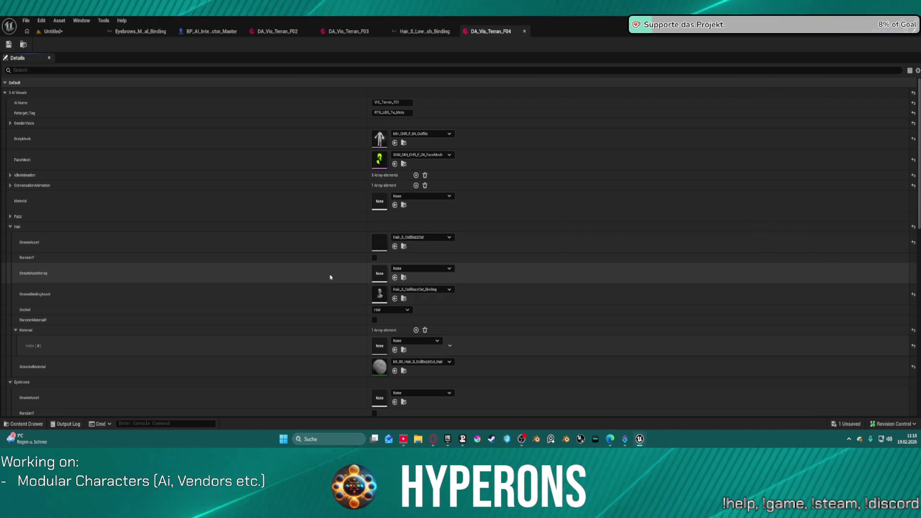
Close the DA_Vis_Terran_F02 editor, save DA_Vis_Terran_F03, and go back to the Untitled level.
{"action": "left_click", "coordinate": [287, 32]}
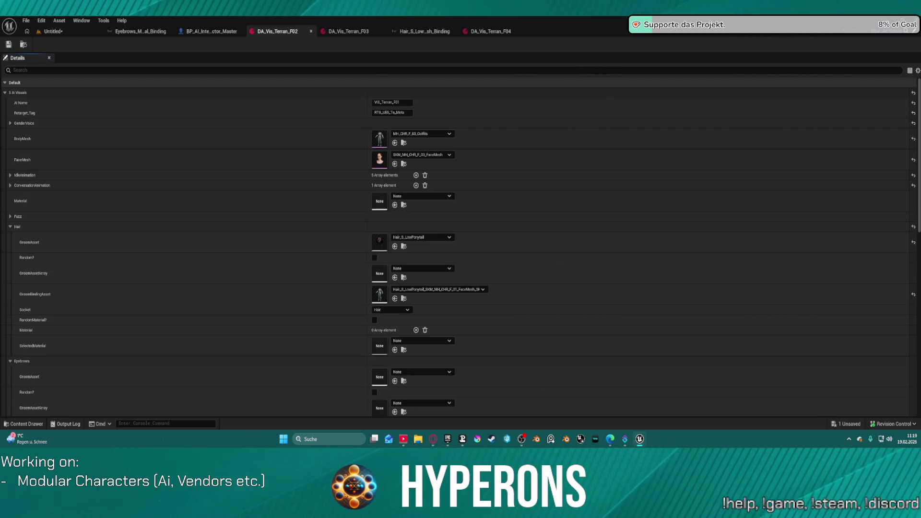
{"action": "key", "text": "ctrl+w"}
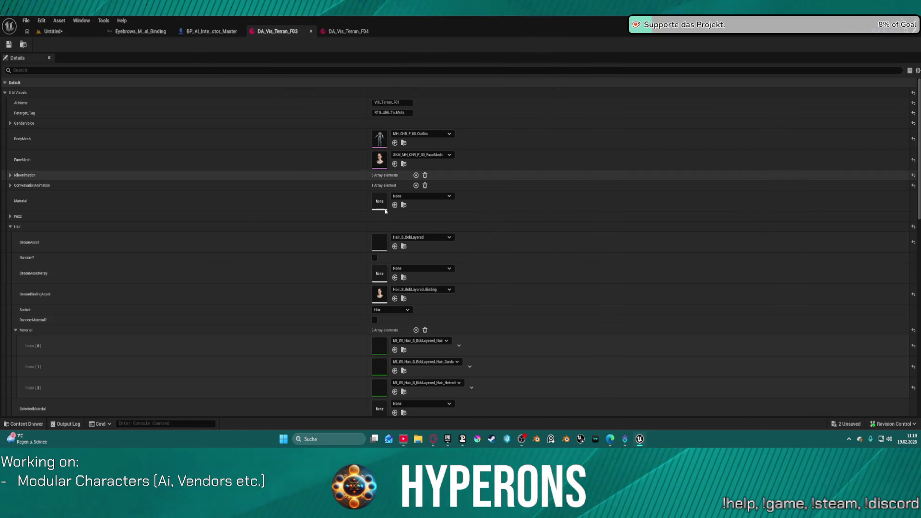
{"action": "key", "text": "ctrl+s"}
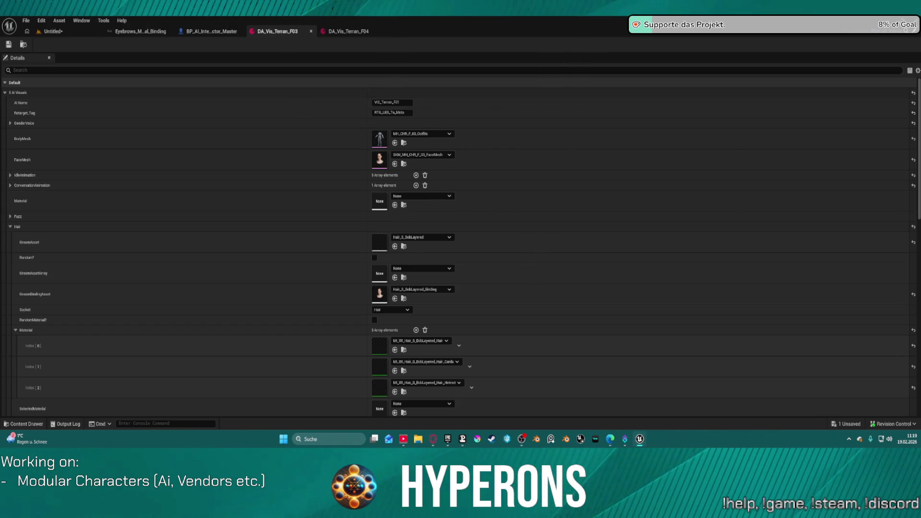
{"action": "left_click", "coordinate": [51, 32]}
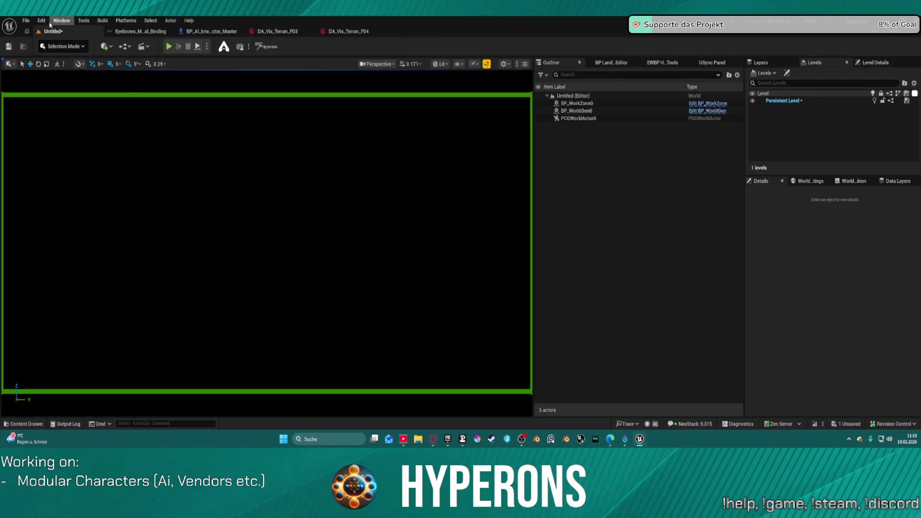
Reopen DEV_CharacterPreview from Recent Levels, discarding changes to the Untitled level.
{"action": "left_click", "coordinate": [26, 21]}
{"action": "mouse_move", "coordinate": [58, 67]}
{"action": "left_click", "coordinate": [160, 82]}
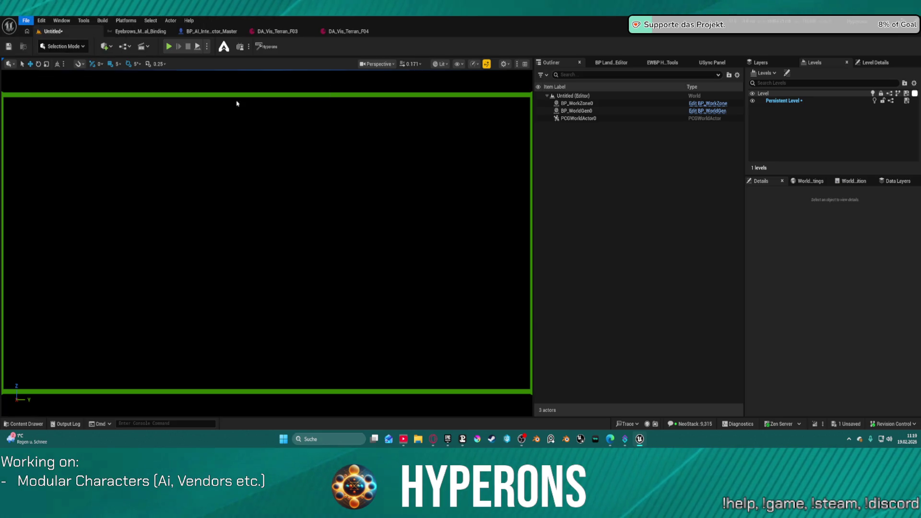
{"action": "left_click", "coordinate": [517, 312]}
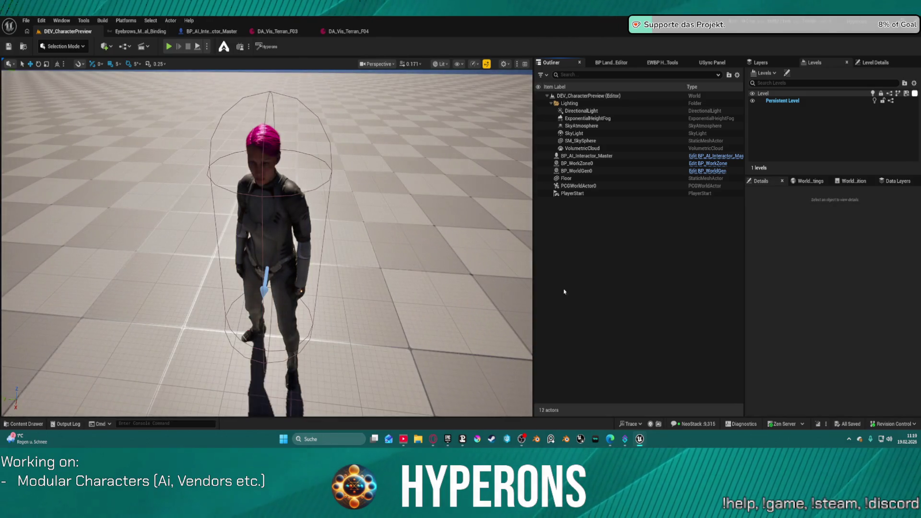
Set the selected interactor's Visual Data Asset to DA_Vis_Terran_F02 via the 'visu' Details search.
{"action": "left_click", "coordinate": [587, 156]}
{"action": "scroll", "coordinate": [882, 368], "scroll_direction": "down", "scroll_amount": 5}
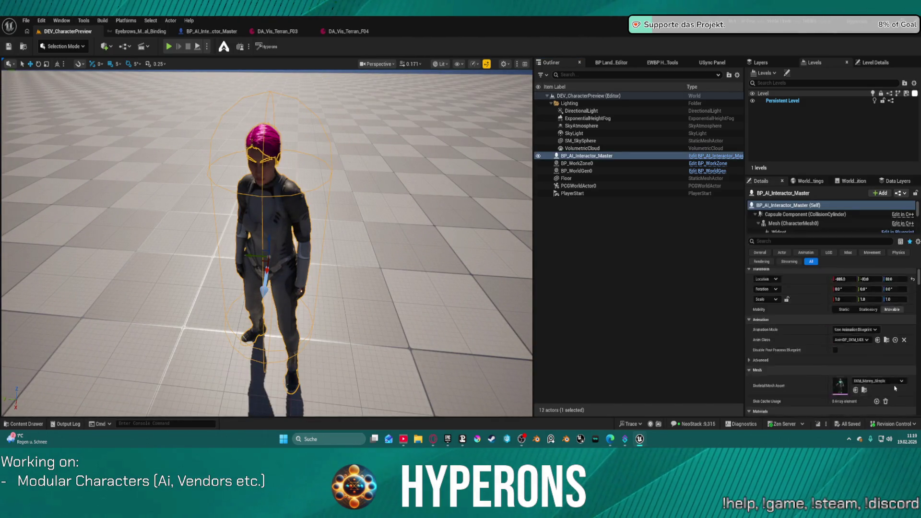
{"action": "scroll", "coordinate": [882, 368], "scroll_direction": "down", "scroll_amount": 10}
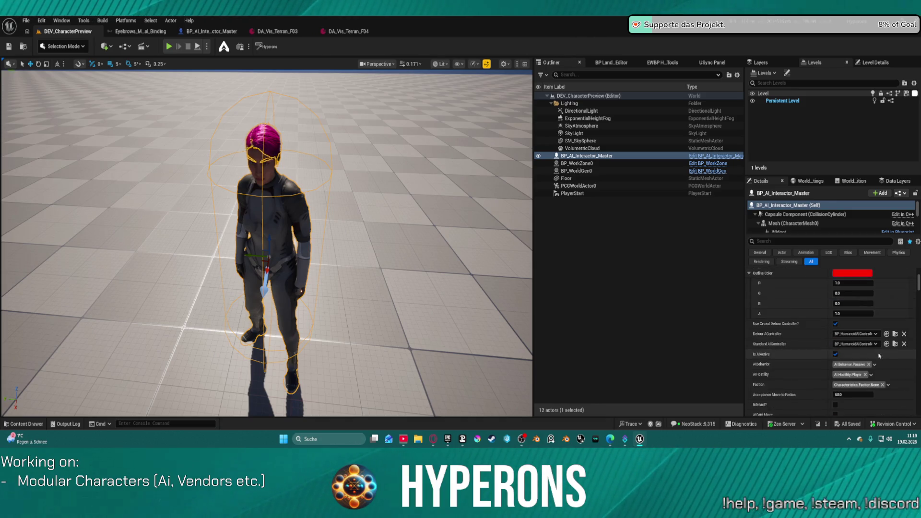
{"action": "type", "text": "visu"}
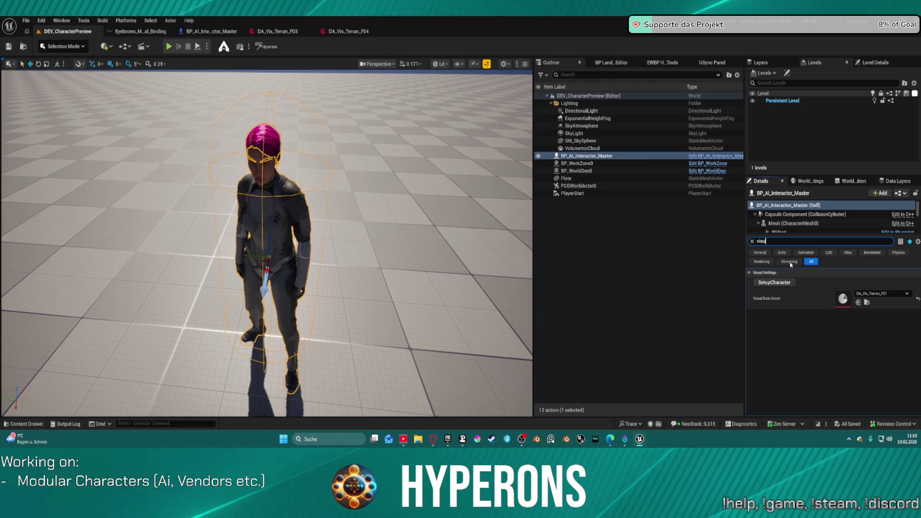
{"action": "left_click", "coordinate": [895, 294]}
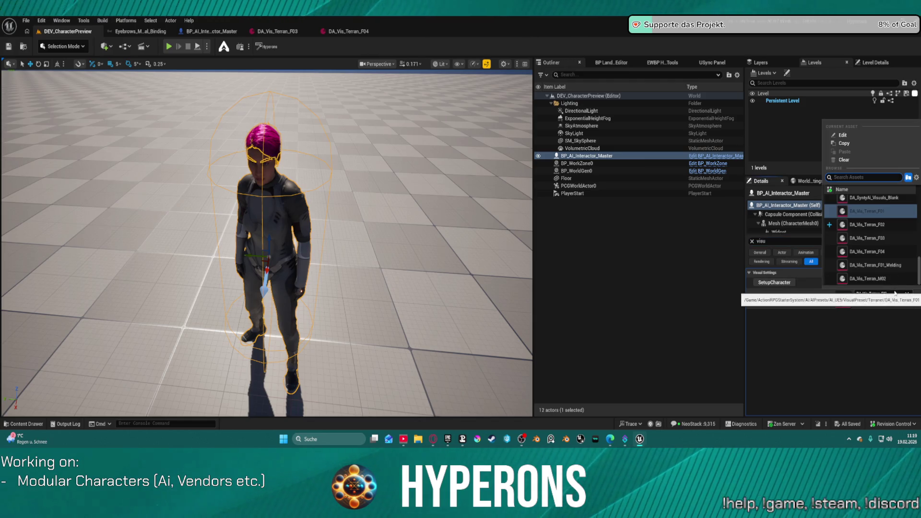
{"action": "left_click", "coordinate": [868, 224]}
{"action": "scroll", "coordinate": [267, 243], "scroll_direction": "up", "scroll_amount": 10}
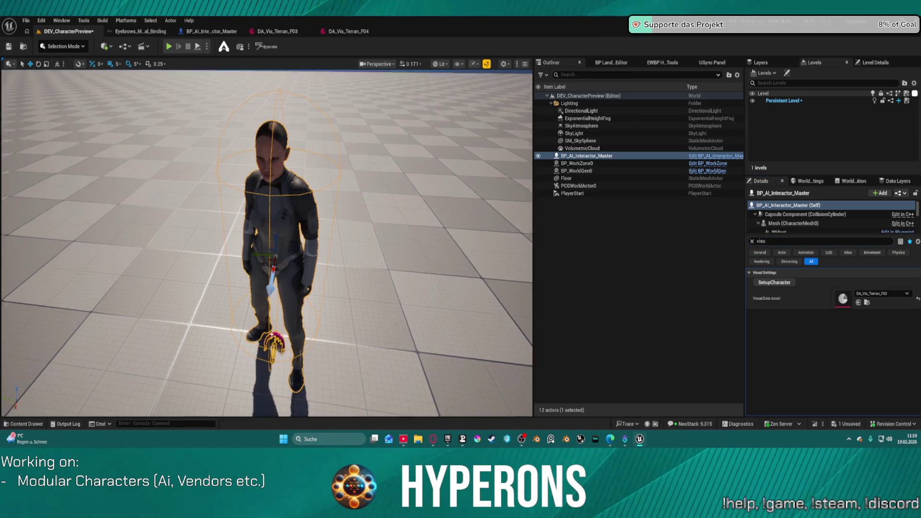
{"action": "scroll", "coordinate": [267, 242], "scroll_direction": "down", "scroll_amount": 10}
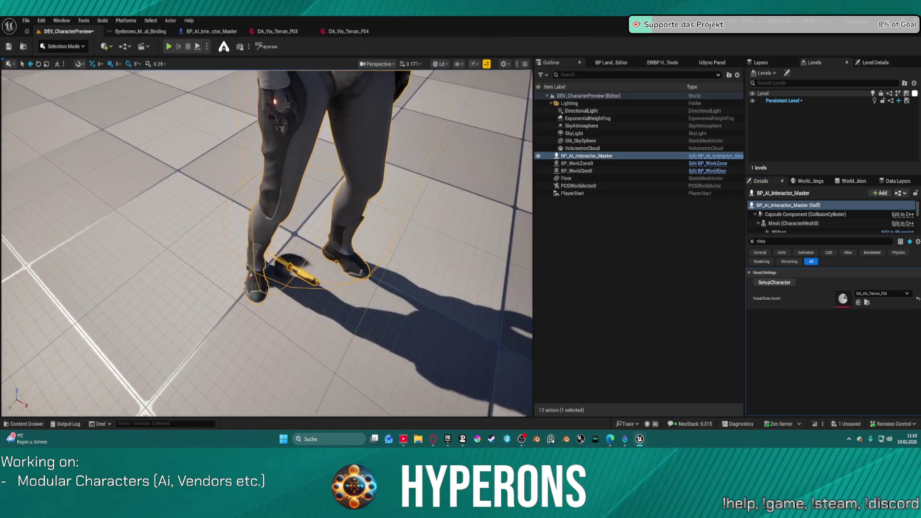
{"action": "scroll", "coordinate": [467, 314], "scroll_direction": "down", "scroll_amount": 1}
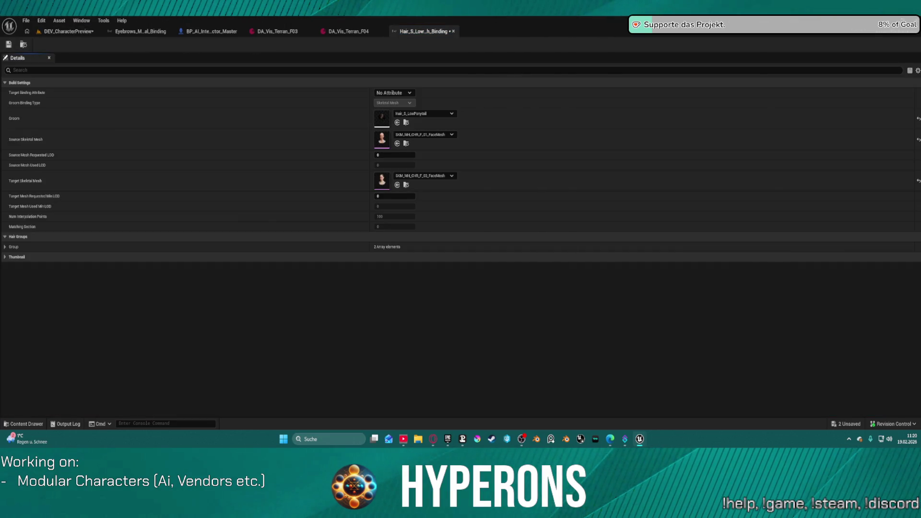
Set DA_Vis_Terran_F02's GroomBindingAsset to the Hair_S_LowPonytail binding, save it, and return to the preview level.
{"action": "left_click", "coordinate": [358, 33]}
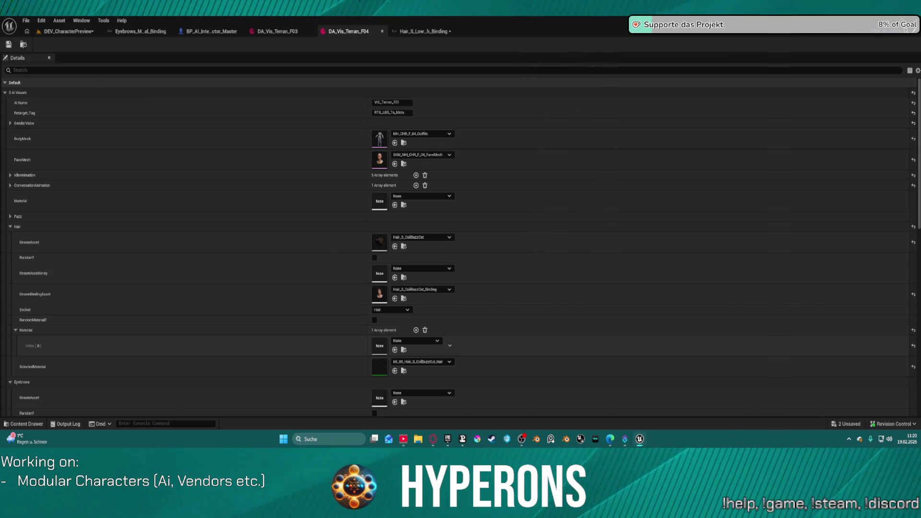
{"action": "left_click", "coordinate": [423, 31]}
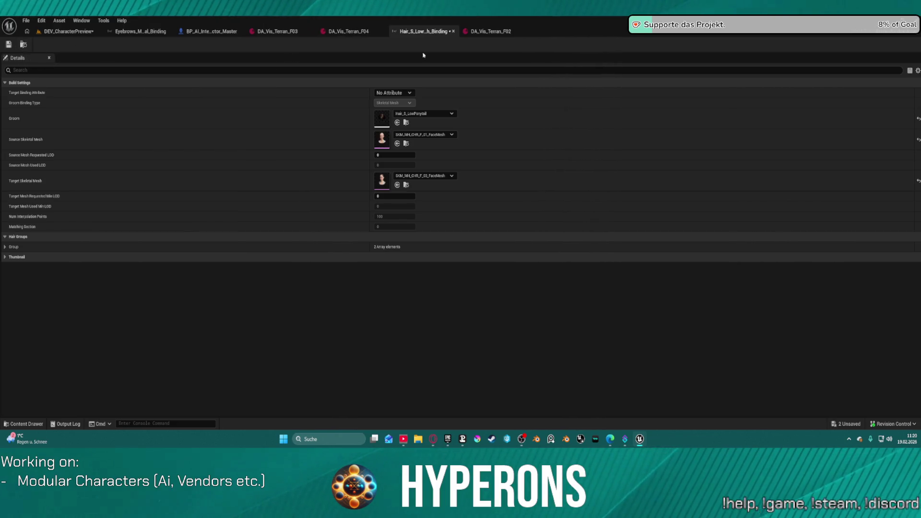
{"action": "left_click", "coordinate": [489, 32]}
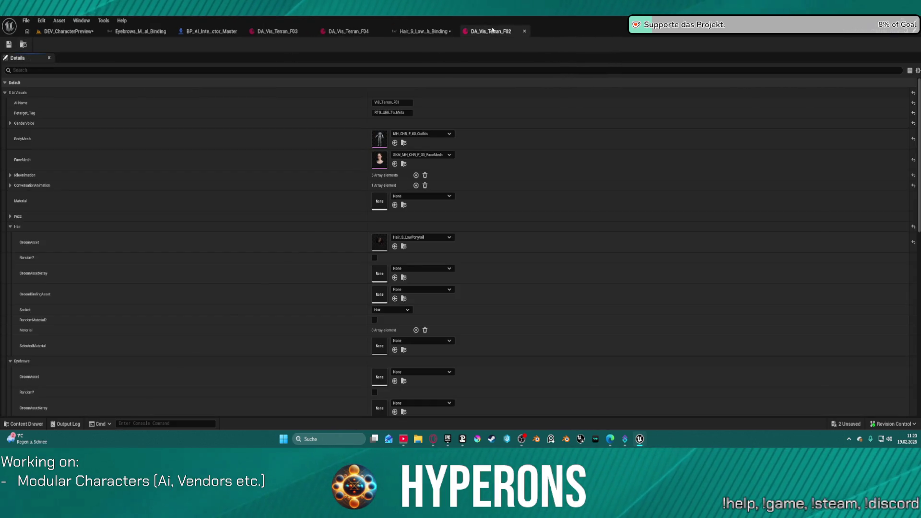
{"action": "left_click", "coordinate": [395, 298]}
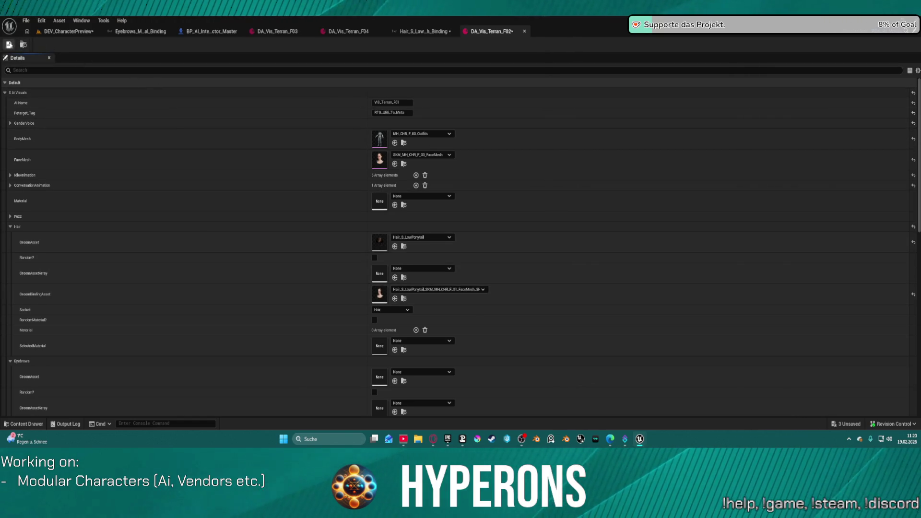
{"action": "left_click", "coordinate": [8, 45]}
{"action": "left_click", "coordinate": [86, 31]}
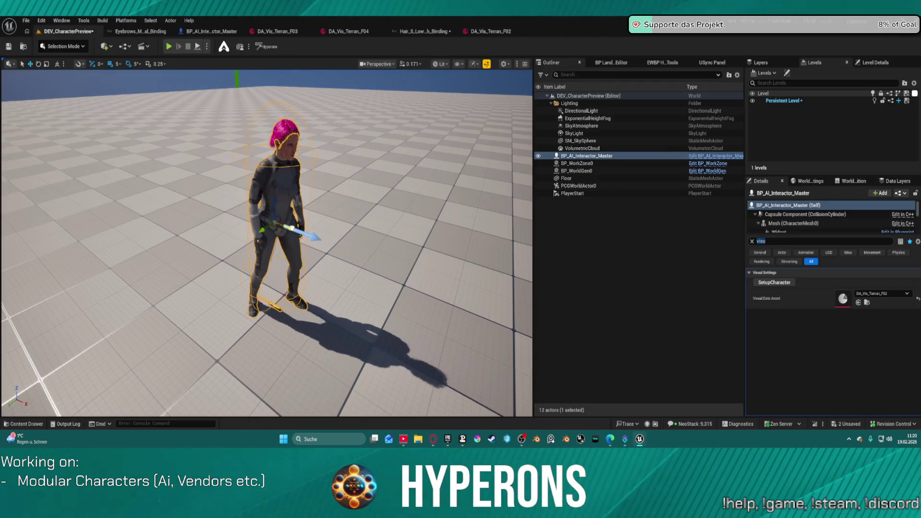
Frame the BP_AI_Interactor_Master character, duplicate it, and move the copy to the left.
{"action": "scroll", "coordinate": [395, 245], "scroll_direction": "up", "scroll_amount": 10}
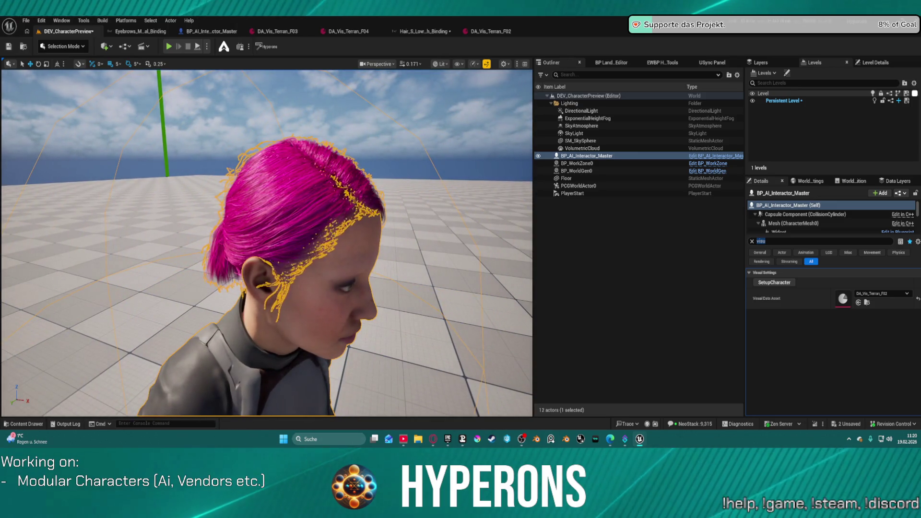
{"action": "mouse_move", "coordinate": [395, 245]}
{"action": "left_mouse_down"}
{"action": "mouse_move", "coordinate": [336, 245]}
{"action": "mouse_move", "coordinate": [326, 254]}
{"action": "mouse_move", "coordinate": [302, 242]}
{"action": "left_mouse_up"}
{"action": "key", "text": "f"}
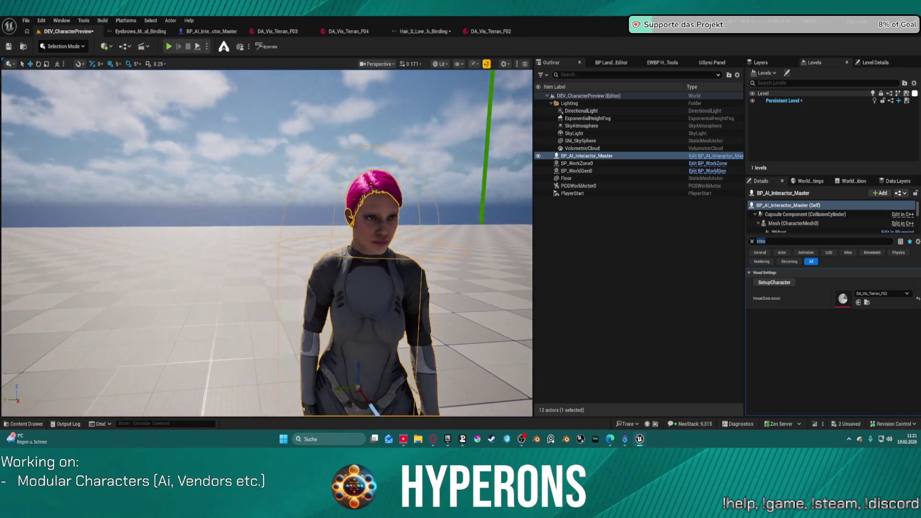
{"action": "key", "text": "ctrl+d"}
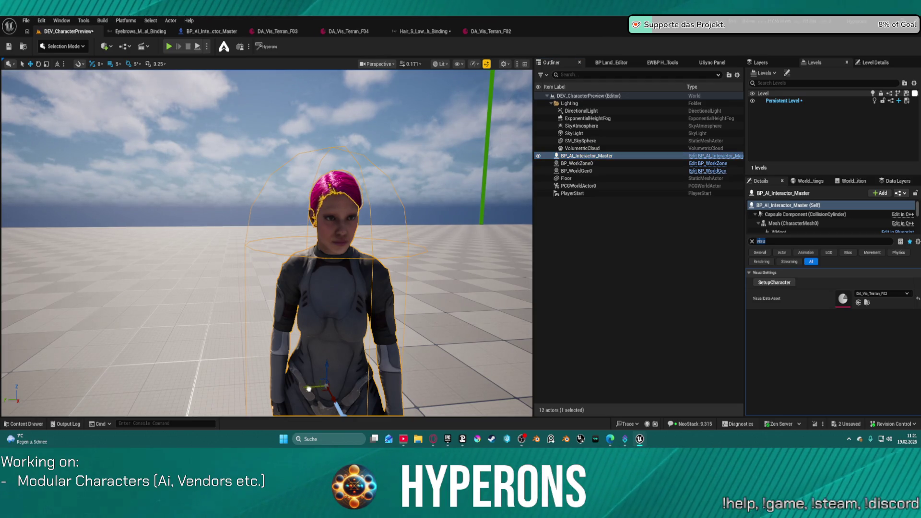
{"action": "left_click_drag", "start_coordinate": [309, 391], "coordinate": [157, 396]}
{"action": "scroll", "coordinate": [157, 396], "scroll_direction": "down", "scroll_amount": 5}
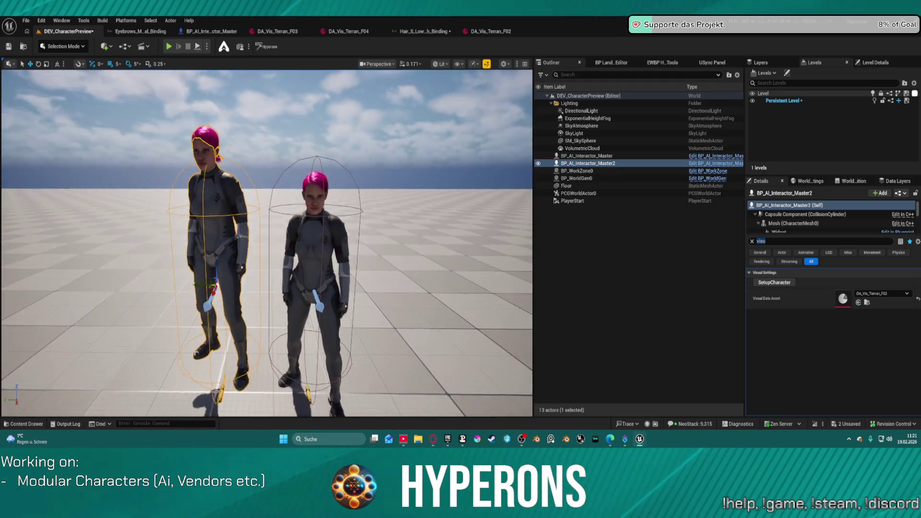
{"action": "left_click_drag", "start_coordinate": [198, 282], "coordinate": [173, 283]}
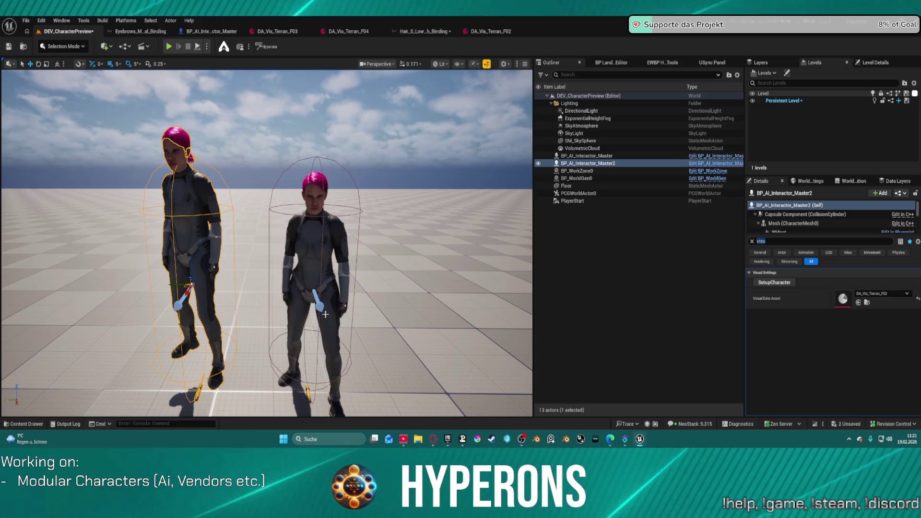
Give the duplicate interactor the DA_Vis_Terran_F01 visual data asset.
{"action": "left_click", "coordinate": [883, 293]}
{"action": "left_click", "coordinate": [868, 211]}
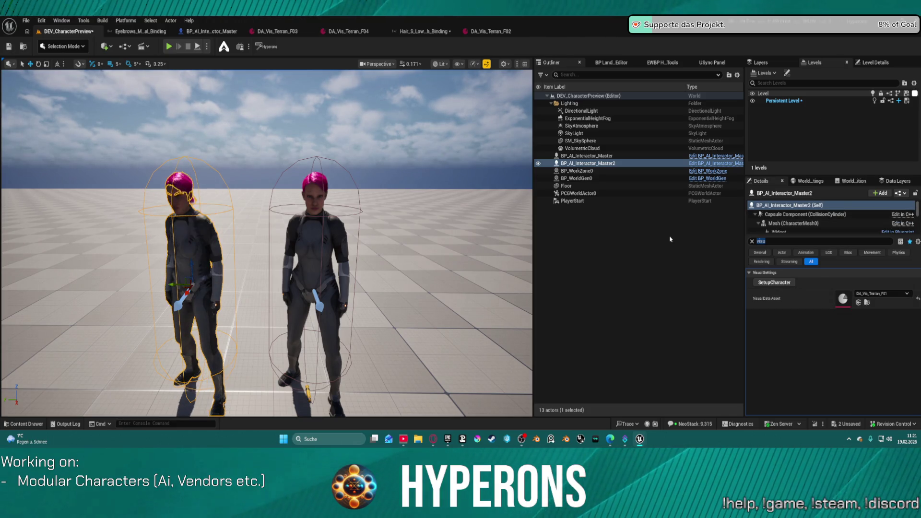
{"action": "left_click", "coordinate": [811, 181]}
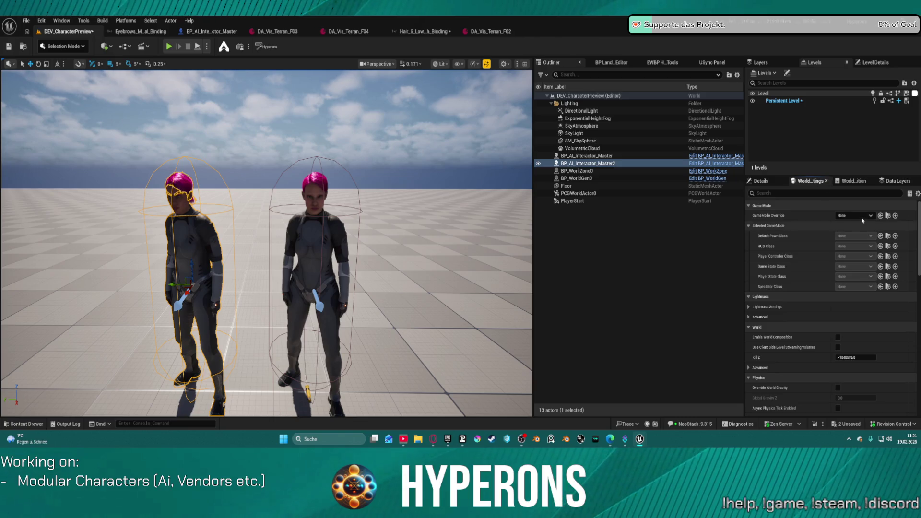
Set GameMode Override to FunctionalTestGameMode and run a short Play In Editor test.
{"action": "left_click", "coordinate": [855, 215]}
{"action": "left_click", "coordinate": [871, 309]}
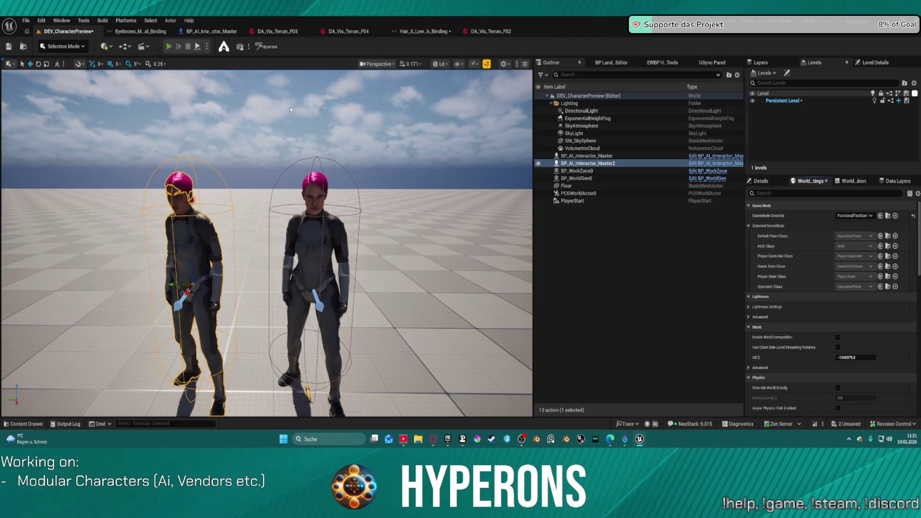
{"action": "key", "text": "alt+p"}
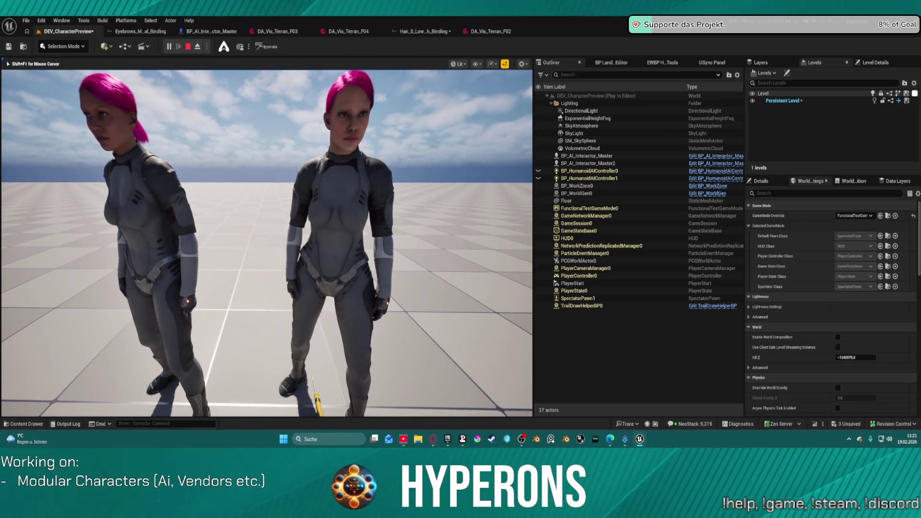
{"action": "key", "text": "Escape"}
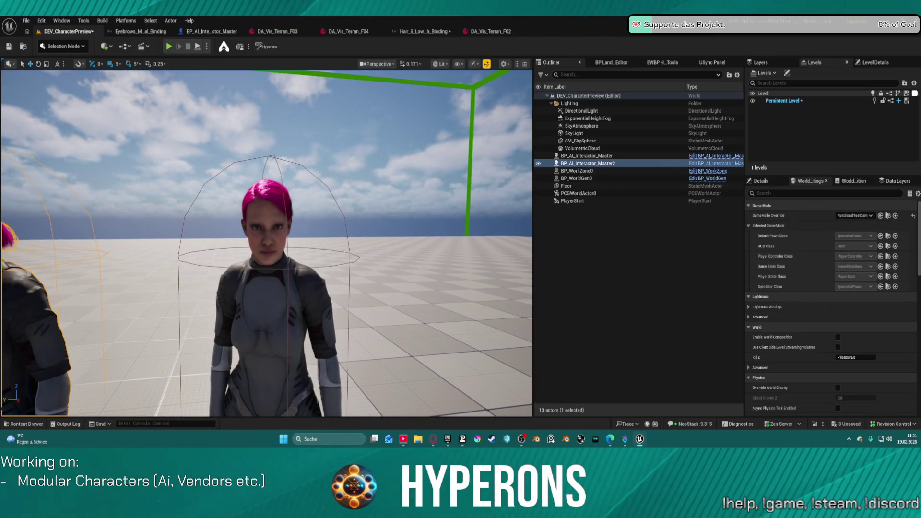
Preview the original interactor with DA_Vis_Terran_F01, F02, F03, F04, then F03 again.
{"action": "key", "text": "Up"}
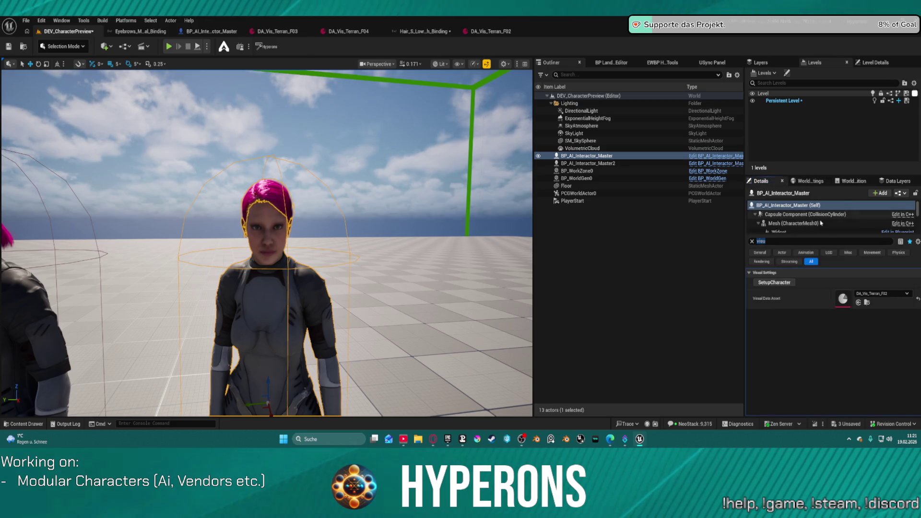
{"action": "left_click", "coordinate": [882, 293]}
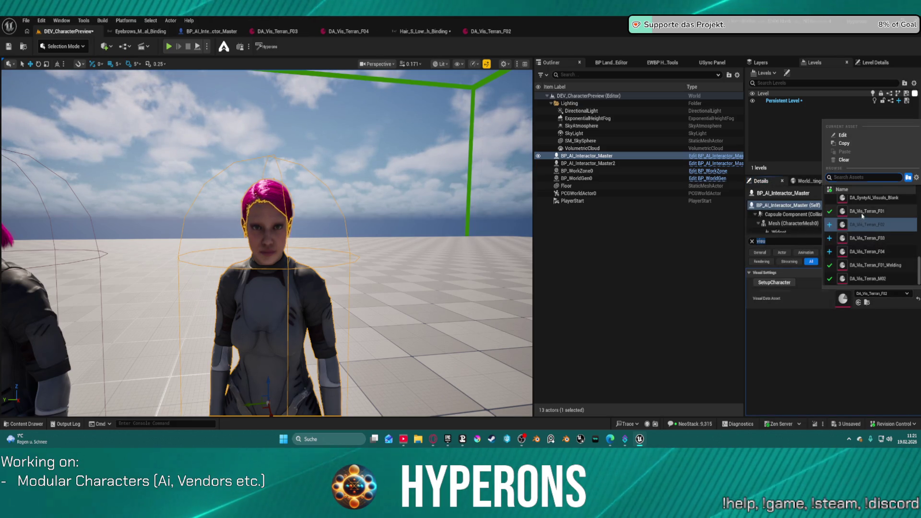
{"action": "left_click", "coordinate": [867, 211]}
{"action": "left_click", "coordinate": [876, 294]}
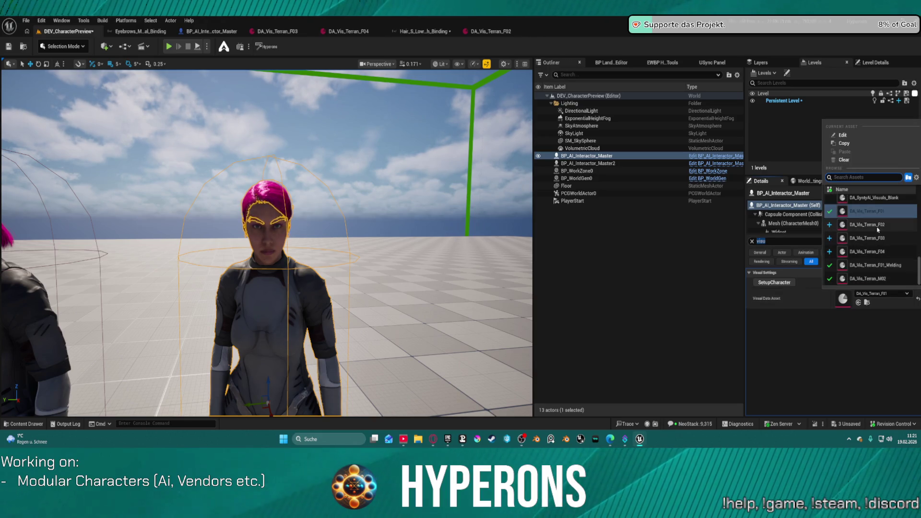
{"action": "left_click", "coordinate": [869, 235]}
{"action": "left_click", "coordinate": [878, 293]}
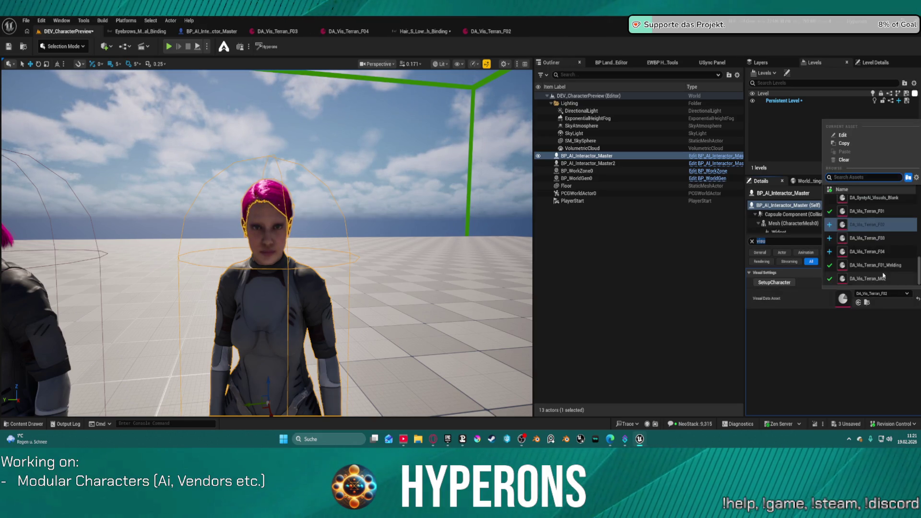
{"action": "left_click", "coordinate": [869, 236]}
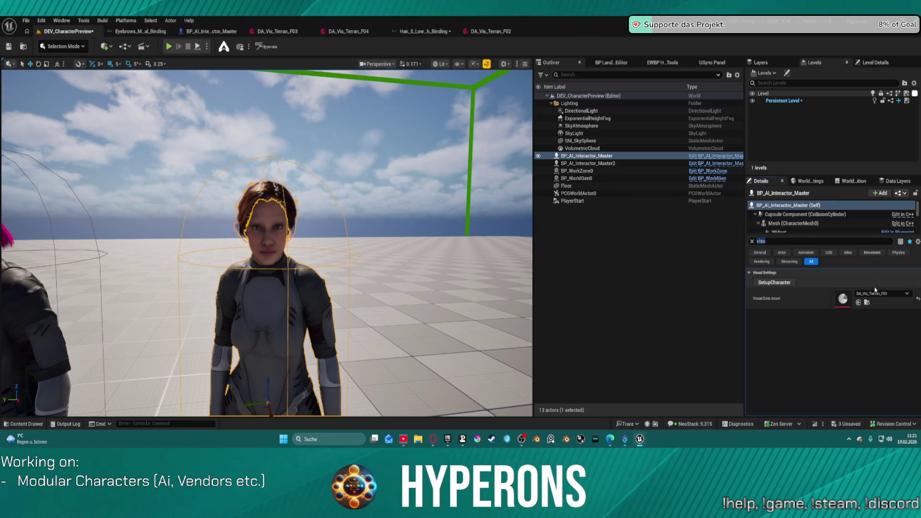
{"action": "left_click", "coordinate": [878, 293]}
{"action": "left_click", "coordinate": [873, 247]}
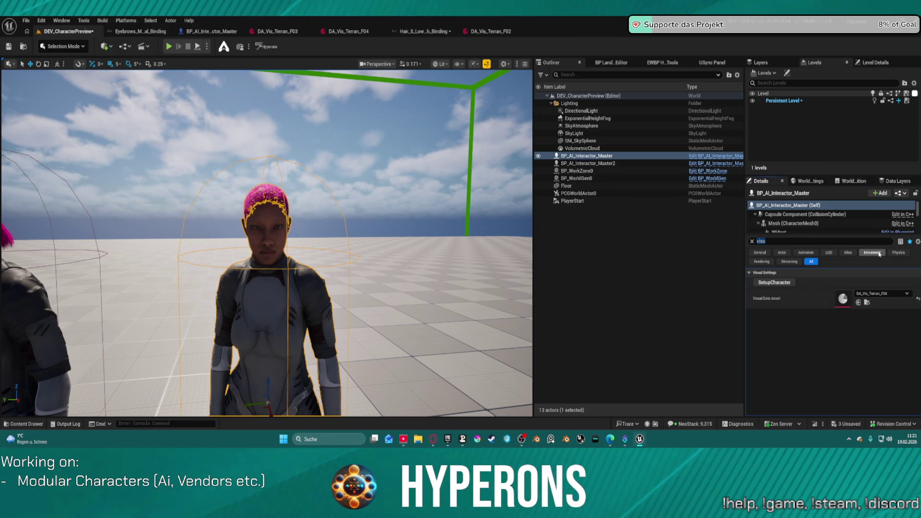
{"action": "left_click", "coordinate": [878, 293]}
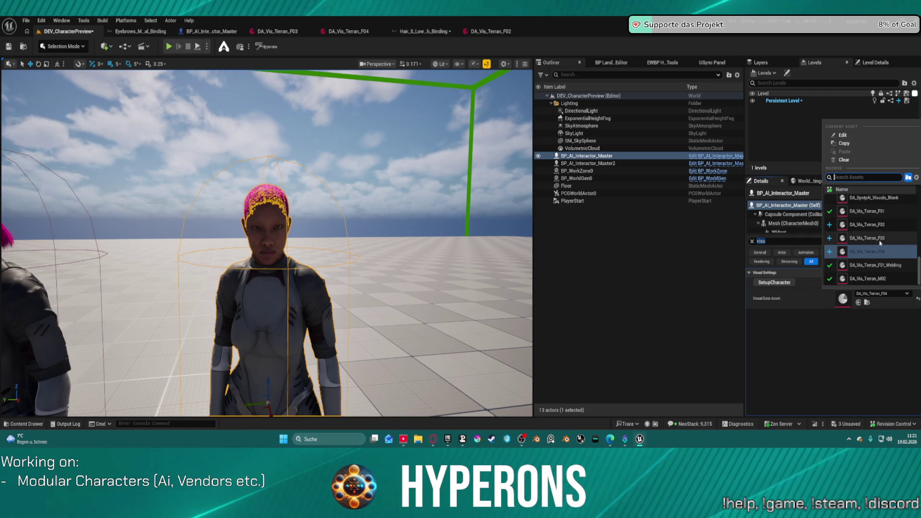
{"action": "left_click", "coordinate": [881, 242]}
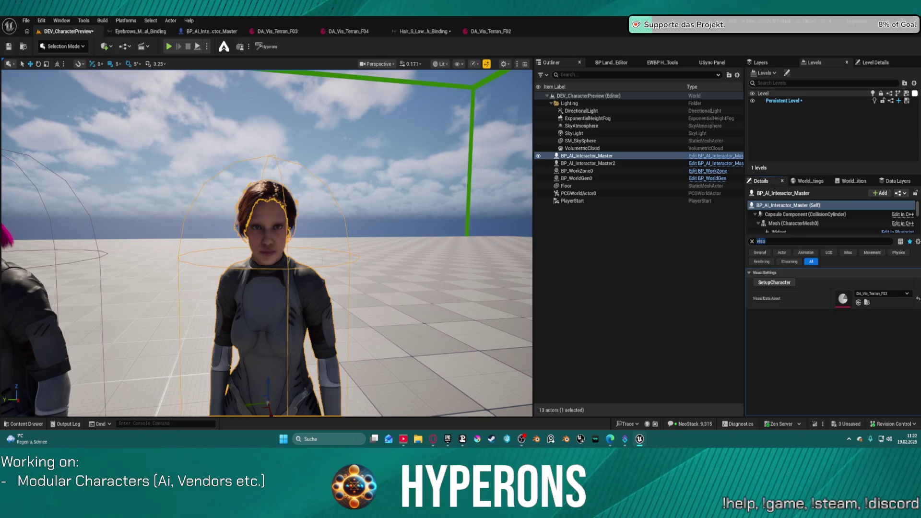
{"action": "left_click_drag", "start_coordinate": [437, 271], "coordinate": [177, 119]}
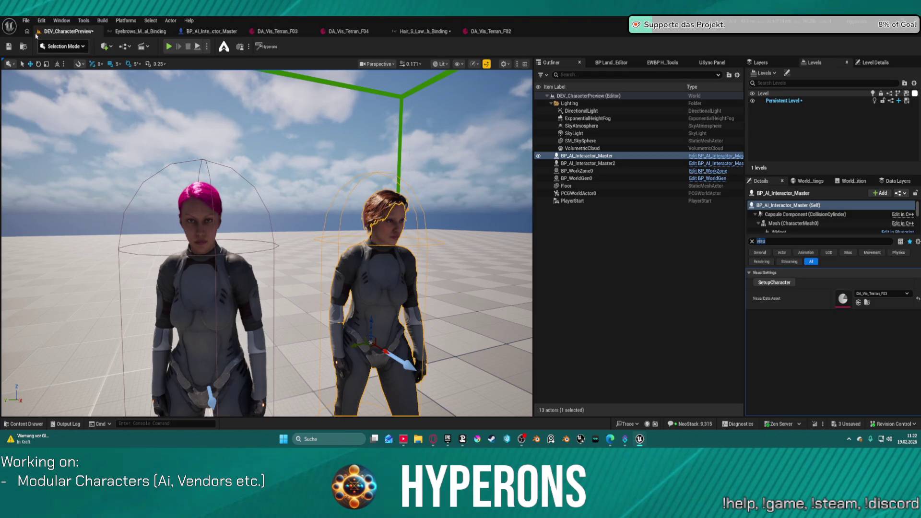
Set the interactor back to DA_Vis_Terran_F02 and save the level.
{"action": "left_click", "coordinate": [872, 295]}
{"action": "left_click", "coordinate": [866, 225]}
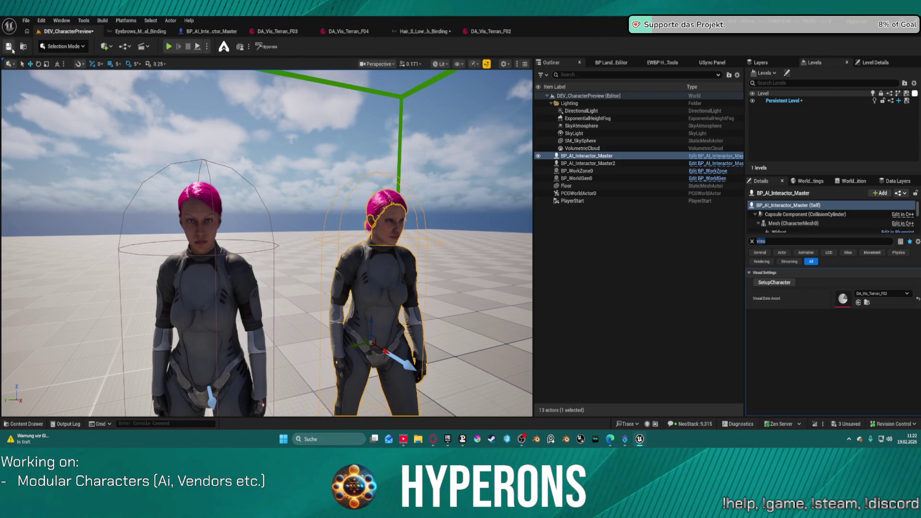
{"action": "left_click", "coordinate": [11, 48]}
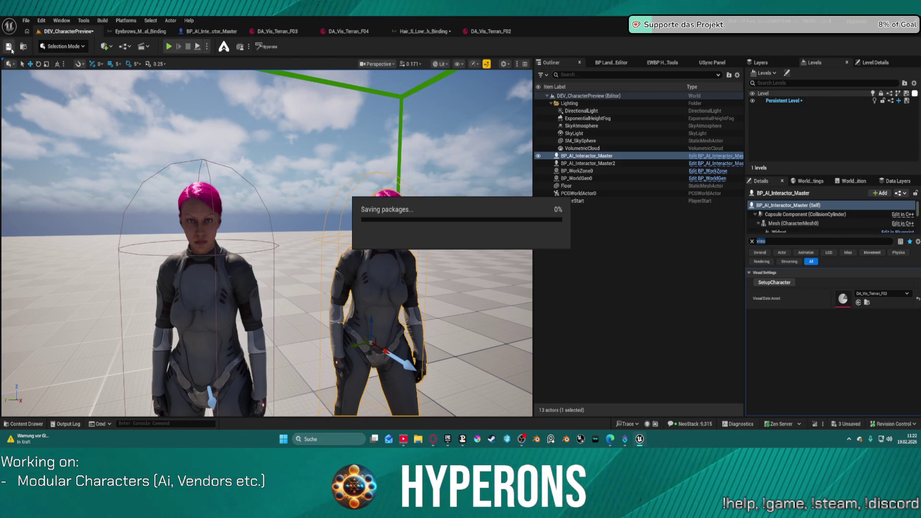
{"action": "left_click", "coordinate": [26, 20]}
{"action": "mouse_move", "coordinate": [96, 75]}
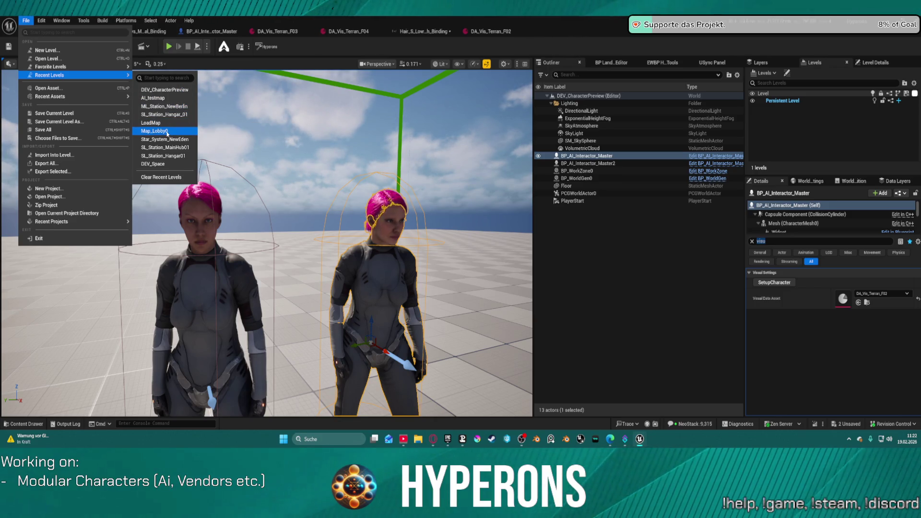
{"action": "key", "text": "Escape"}
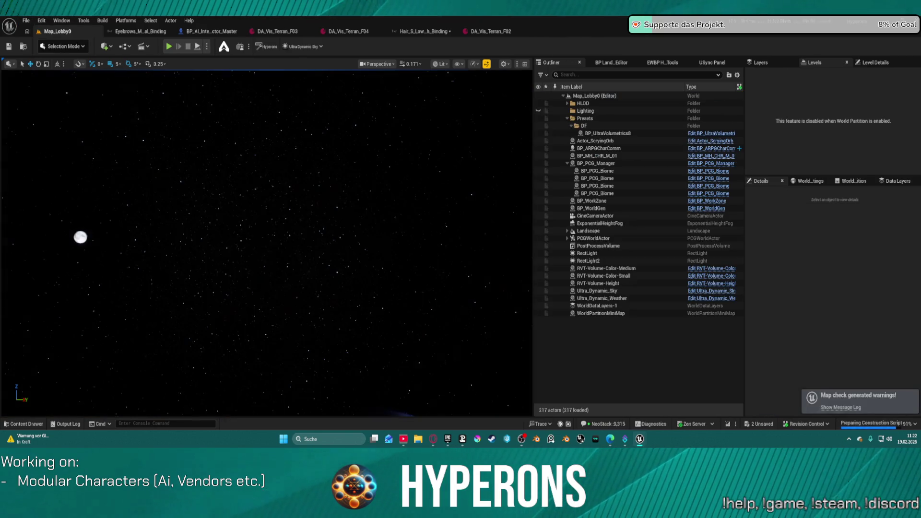
{"action": "left_click", "coordinate": [26, 20]}
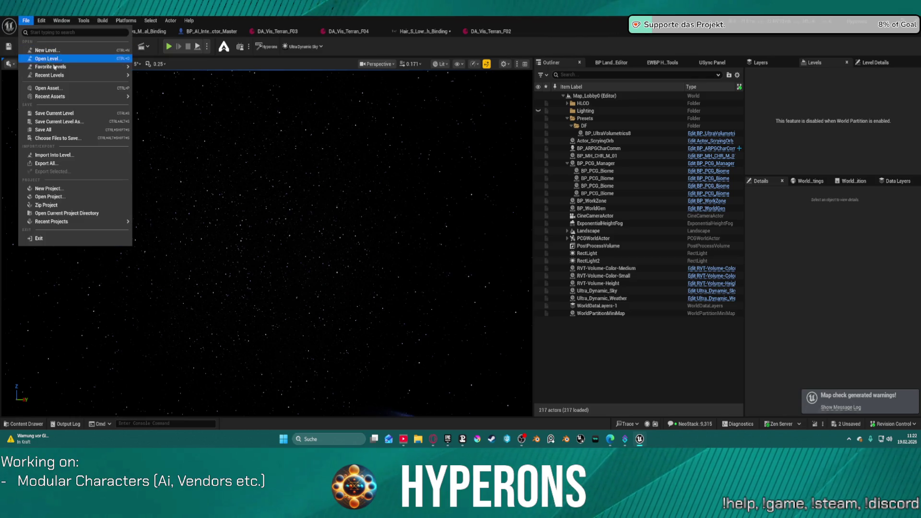
{"action": "left_click", "coordinate": [171, 103]}
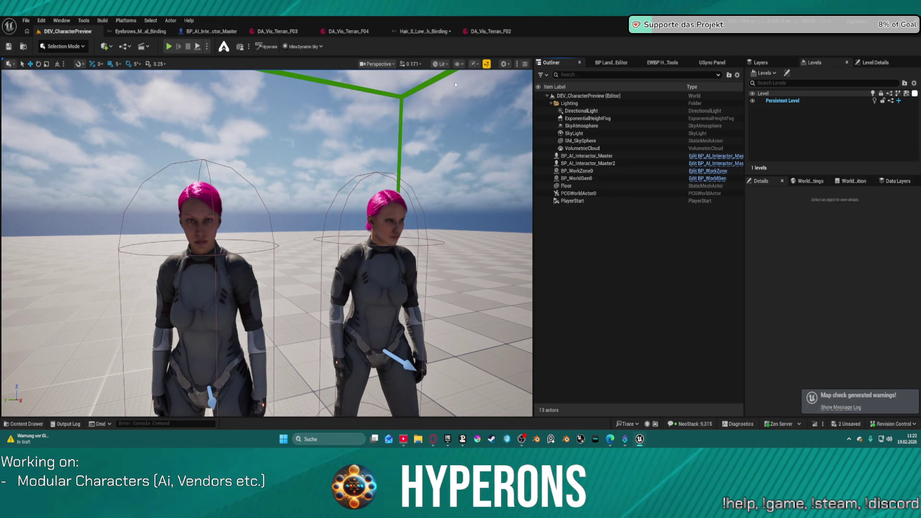
{"action": "scroll", "coordinate": [441, 226], "scroll_direction": "up", "scroll_amount": 4}
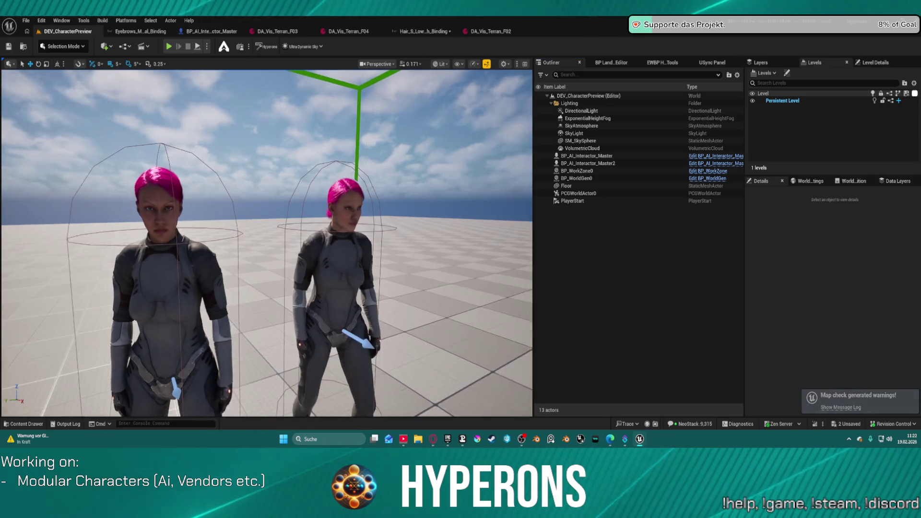
{"action": "scroll", "coordinate": [267, 243], "scroll_direction": "down", "scroll_amount": 5}
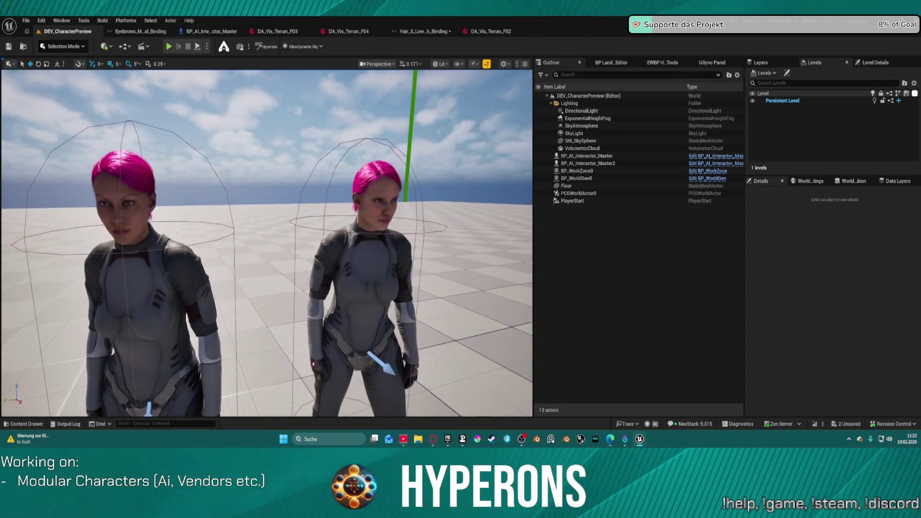
{"action": "scroll", "coordinate": [267, 243], "scroll_direction": "up", "scroll_amount": 3}
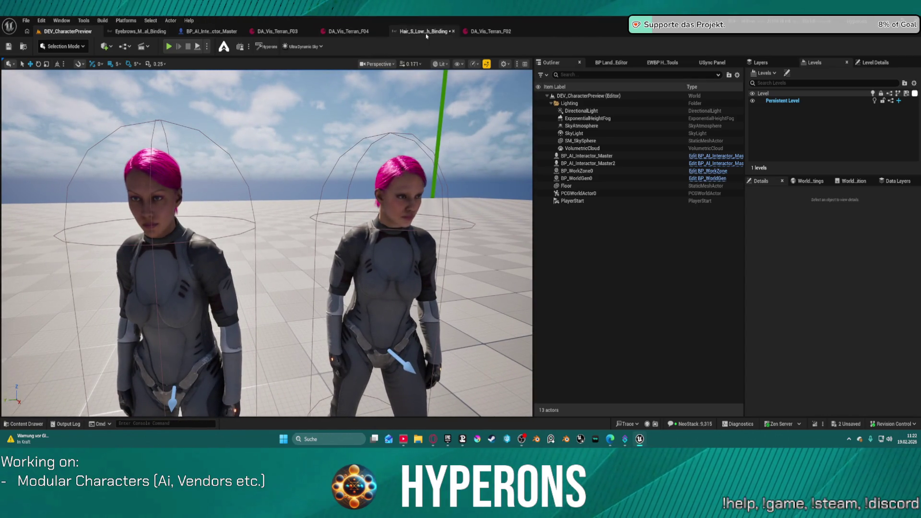
Close the hair binding asset, save the edited assets, and scroll to the Hair/Eyebrows settings.
{"action": "left_click", "coordinate": [162, 33]}
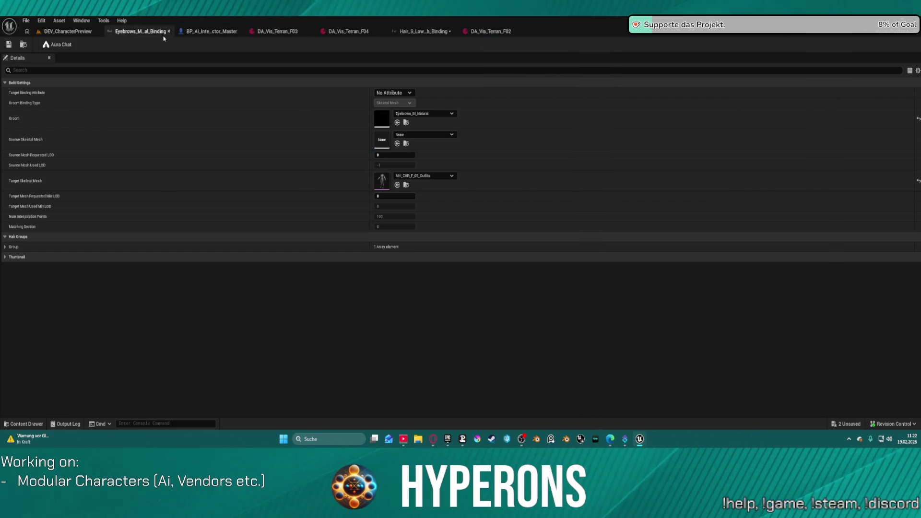
{"action": "left_click", "coordinate": [45, 33]}
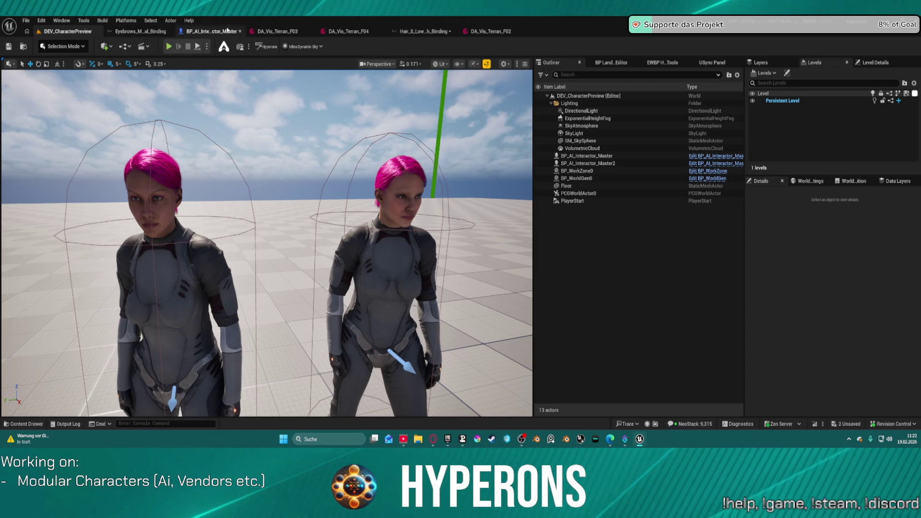
{"action": "left_click", "coordinate": [420, 31]}
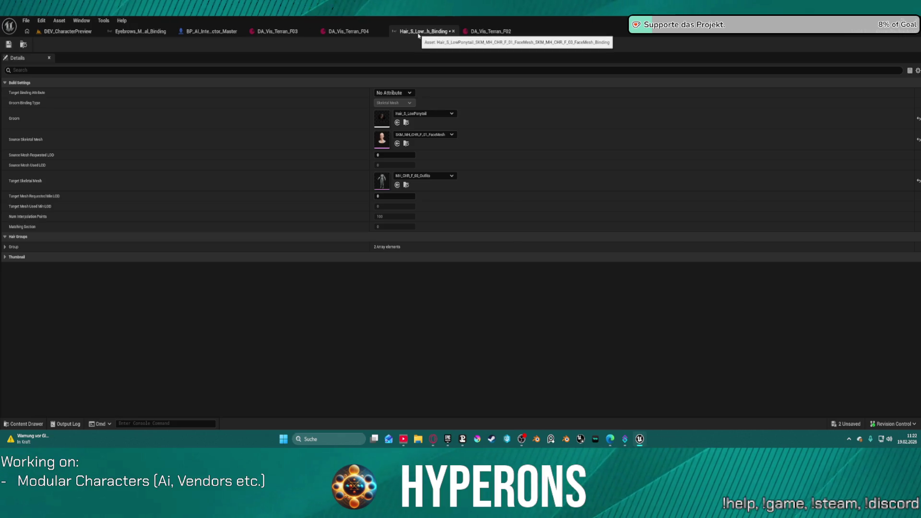
{"action": "left_click", "coordinate": [453, 31]}
{"action": "key", "text": "ctrl+s"}
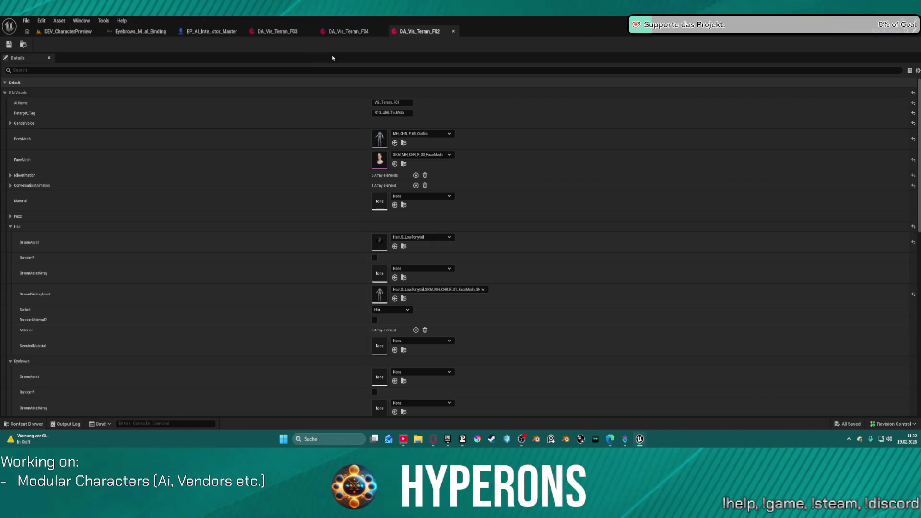
{"action": "scroll", "coordinate": [452, 298], "scroll_direction": "down", "scroll_amount": 5}
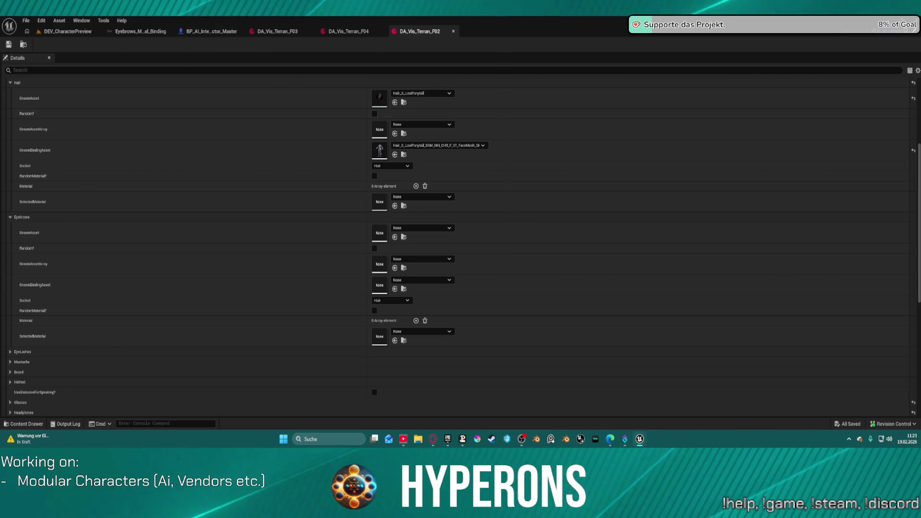
Pick Eyebrows_M_SlightArch from MetaHumans > MH_CHR_F_03 > Grooms as the Eyebrows groom asset.
{"action": "left_click", "coordinate": [26, 425]}
{"action": "scroll", "coordinate": [58, 356], "scroll_direction": "down", "scroll_amount": 5}
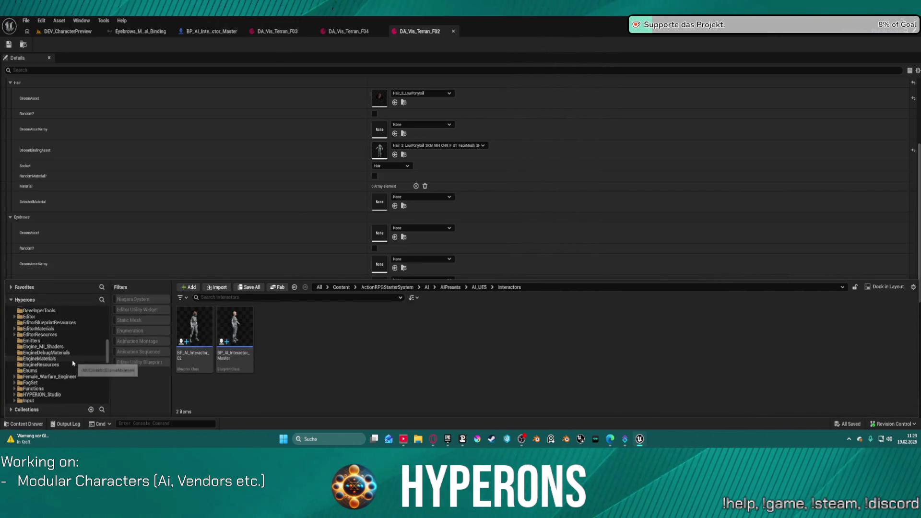
{"action": "scroll", "coordinate": [72, 364], "scroll_direction": "down", "scroll_amount": 10}
{"action": "left_click", "coordinate": [62, 366]}
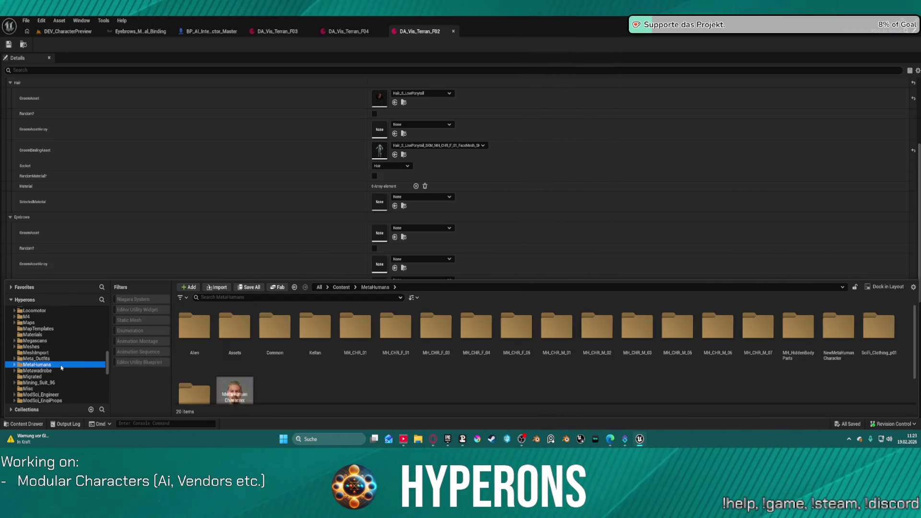
{"action": "double_click", "coordinate": [403, 332]}
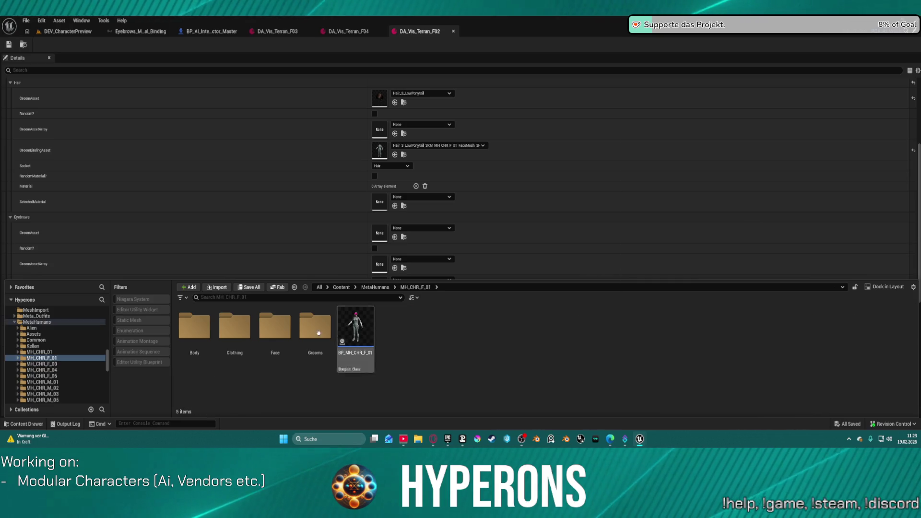
{"action": "left_click", "coordinate": [66, 364]}
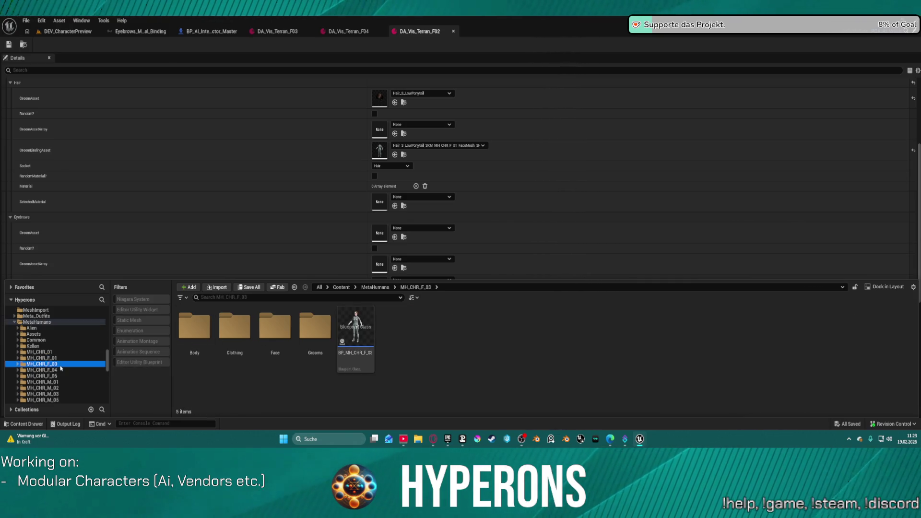
{"action": "scroll", "coordinate": [367, 197], "scroll_direction": "down", "scroll_amount": 2}
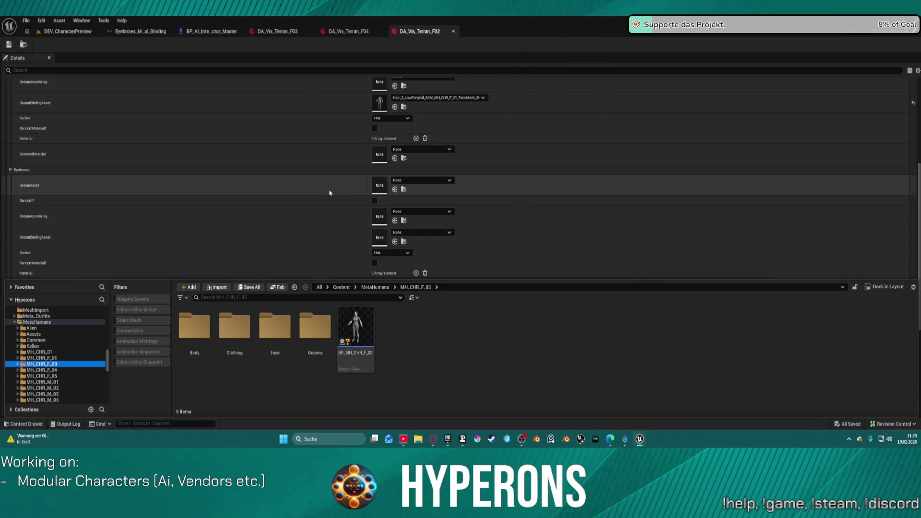
{"action": "double_click", "coordinate": [313, 328]}
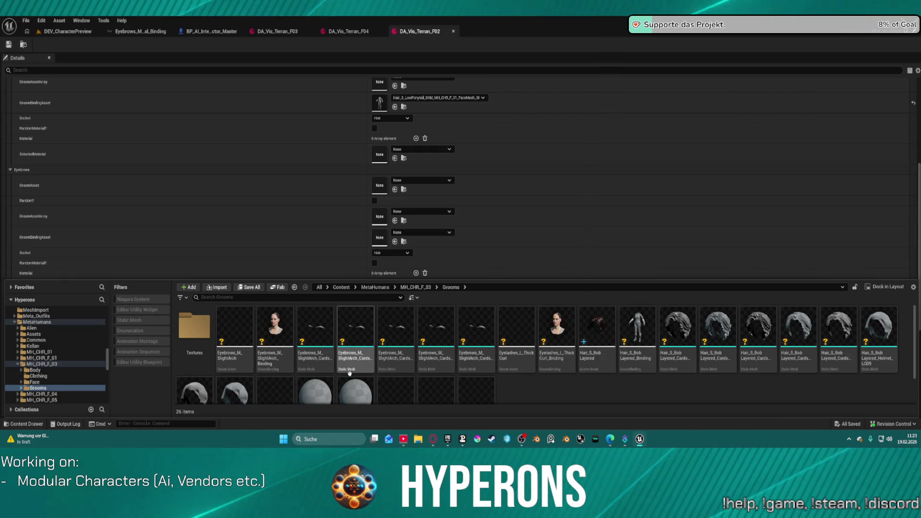
{"action": "mouse_move", "coordinate": [347, 380]}
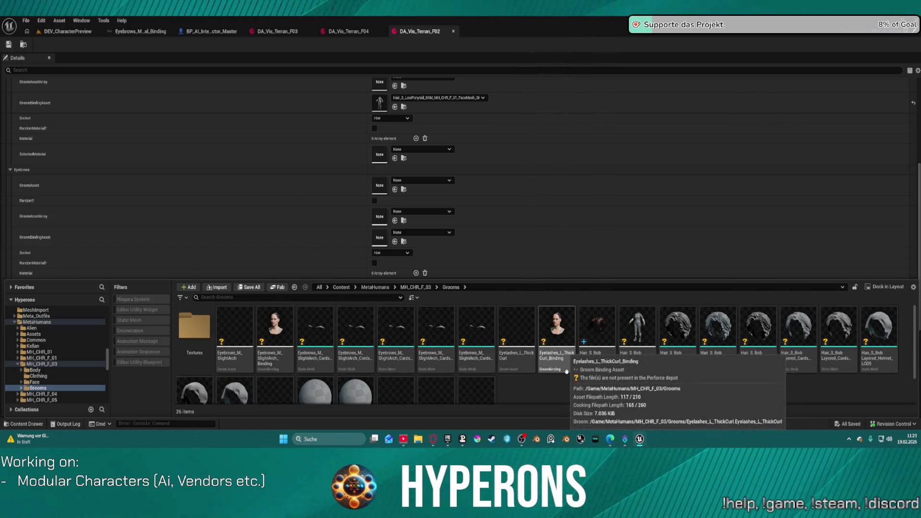
{"action": "left_click", "coordinate": [247, 327]}
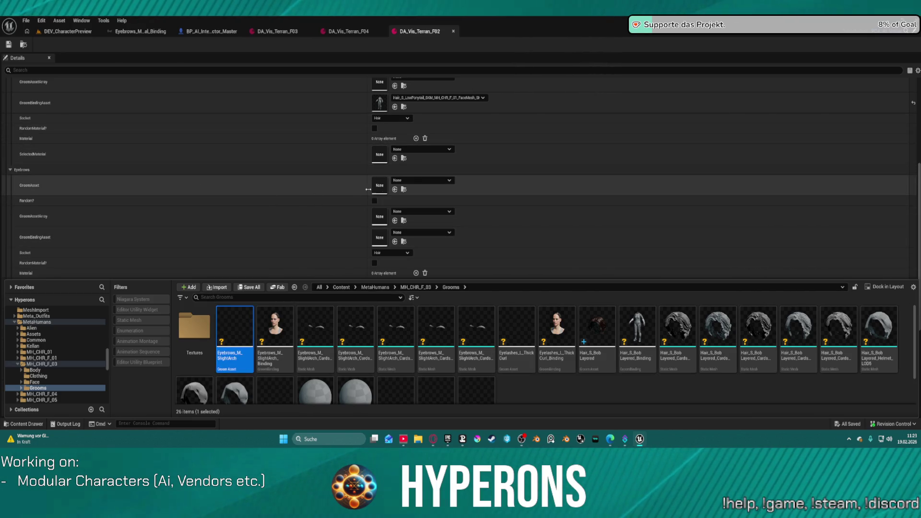
{"action": "left_click", "coordinate": [395, 189]}
Assign Eyebrows_M_SlightArch_Binding as the Eyebrows groom binding asset.
{"action": "key", "text": "ctrl+space"}
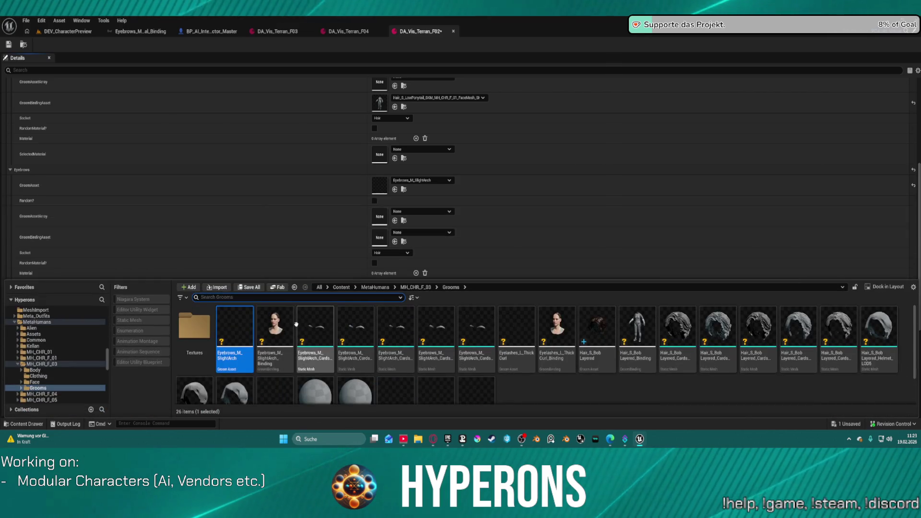
{"action": "key", "text": "Right"}
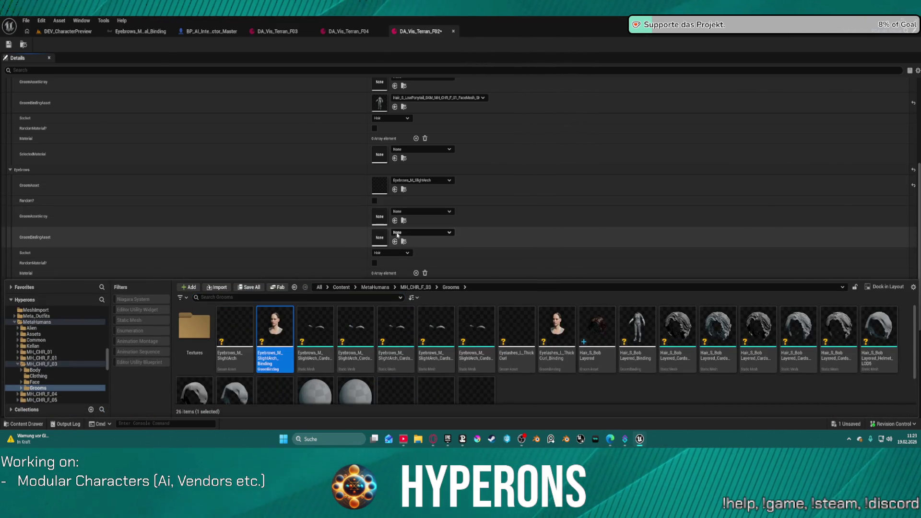
{"action": "left_click", "coordinate": [395, 243]}
Add two empty slots to the Eyebrows material array.
{"action": "scroll", "coordinate": [417, 212], "scroll_direction": "down", "scroll_amount": 2}
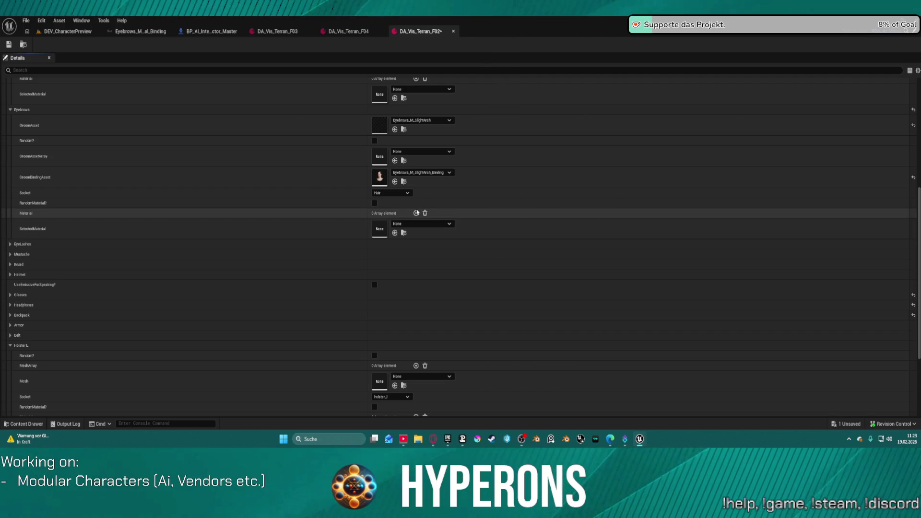
{"action": "left_click", "coordinate": [417, 213]}
{"action": "left_click", "coordinate": [417, 213]}
{"action": "key", "text": "ctrl+space"}
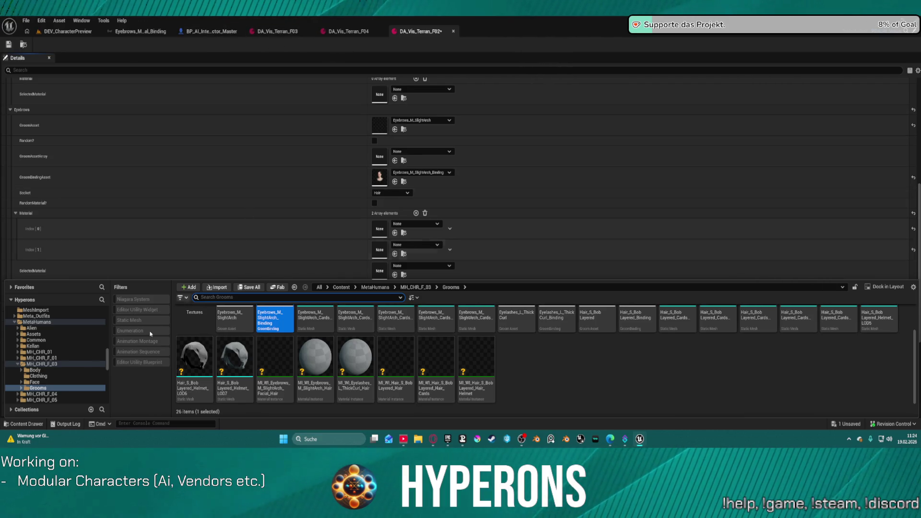
{"action": "left_click", "coordinate": [42, 364]}
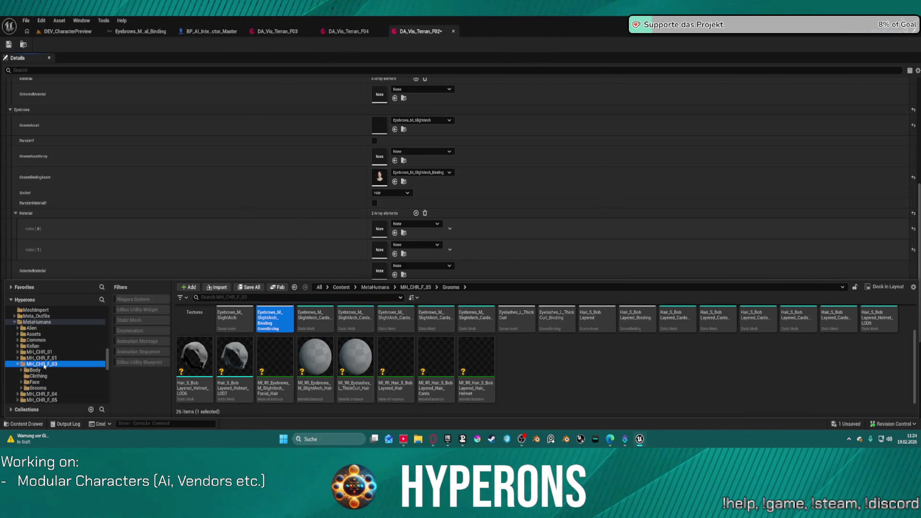
Fill Eyebrows material Index 0 and Index 1 with the SlightArch eyebrow hair materials.
{"action": "double_click", "coordinate": [355, 329]}
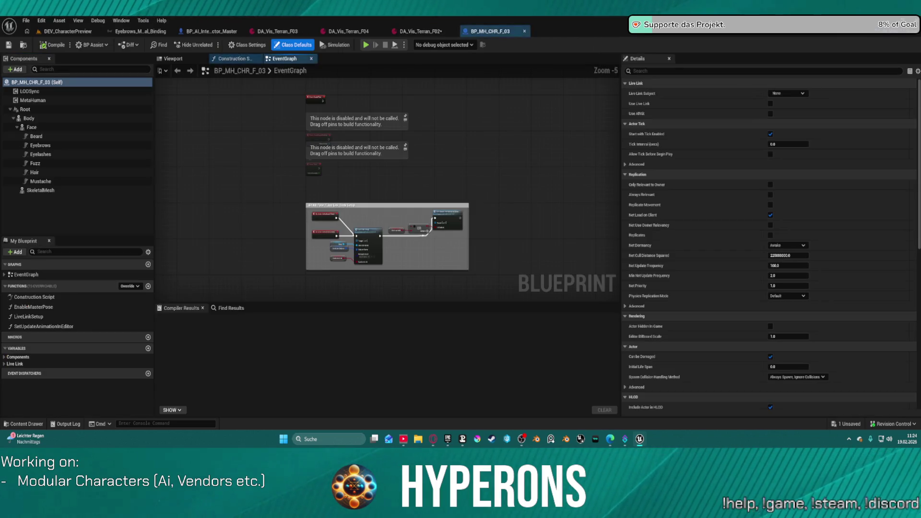
{"action": "left_click", "coordinate": [524, 31]}
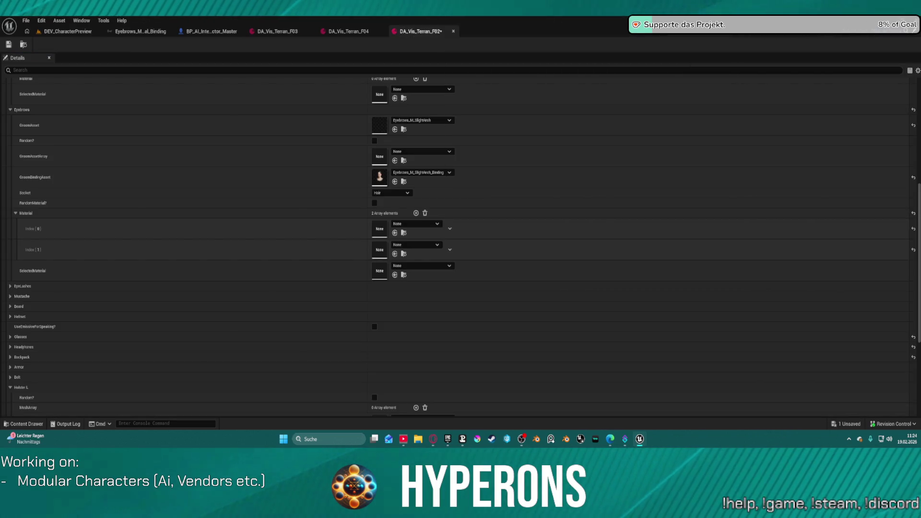
{"action": "left_click", "coordinate": [67, 31]}
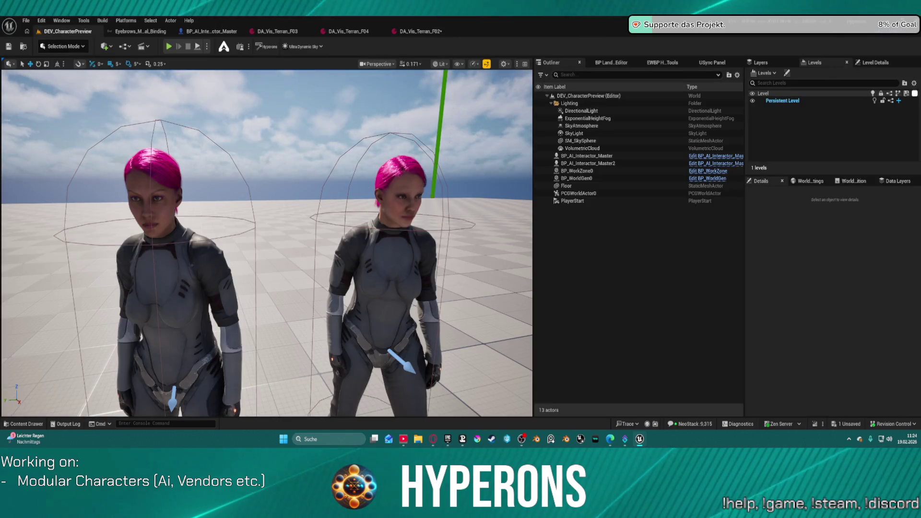
{"action": "left_click", "coordinate": [412, 31]}
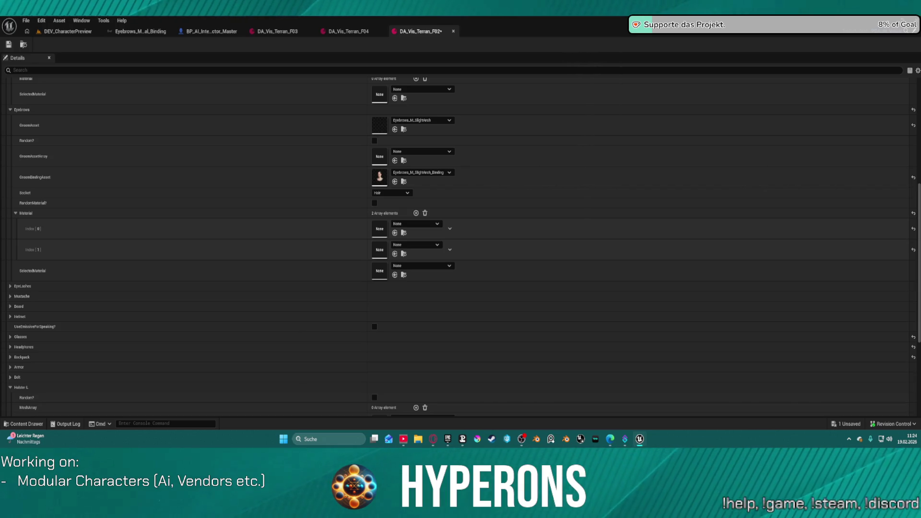
{"action": "scroll", "coordinate": [395, 104], "scroll_direction": "up", "scroll_amount": 1}
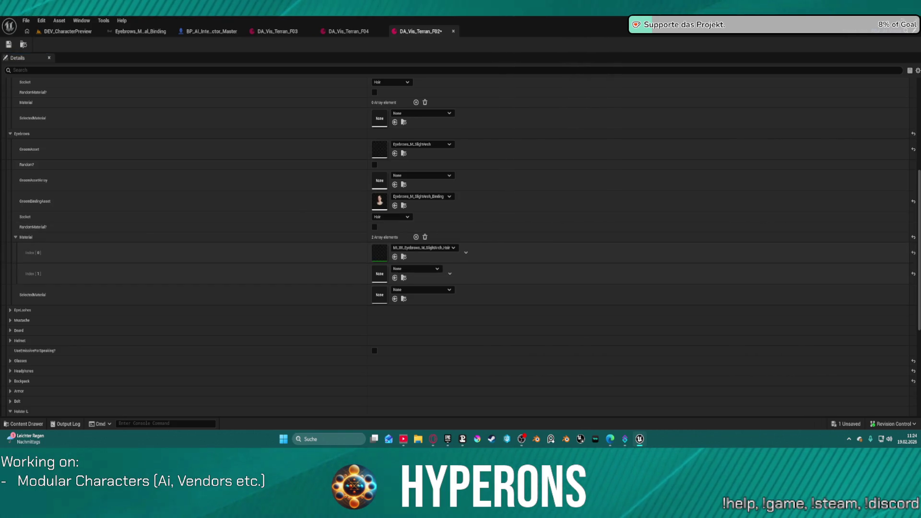
{"action": "left_click", "coordinate": [395, 278]}
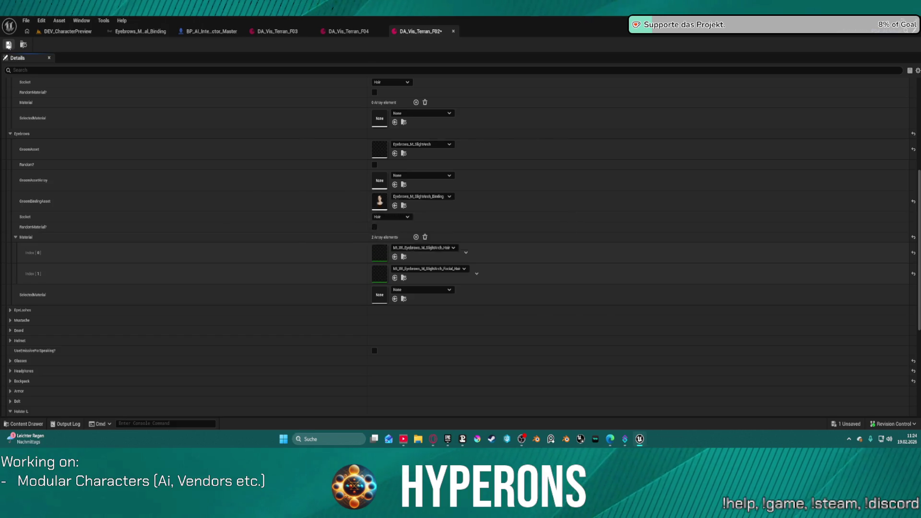
{"action": "left_click", "coordinate": [57, 32]}
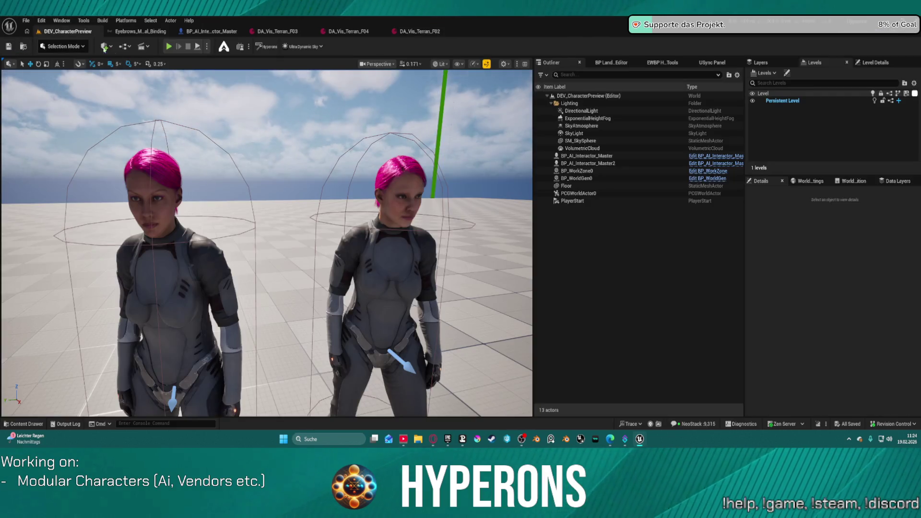
Zoom in on the right character's face to inspect the new SlightArch eyebrows.
{"action": "left_click", "coordinate": [378, 347]}
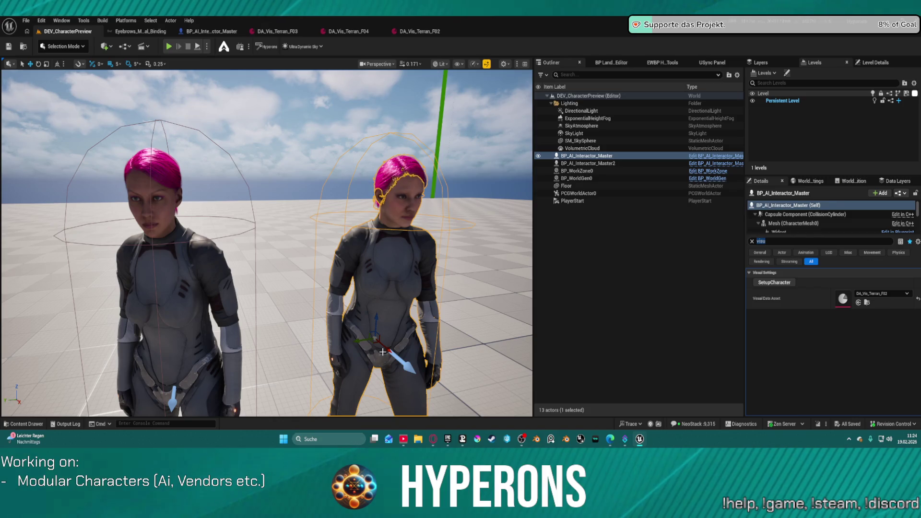
{"action": "key", "text": "f"}
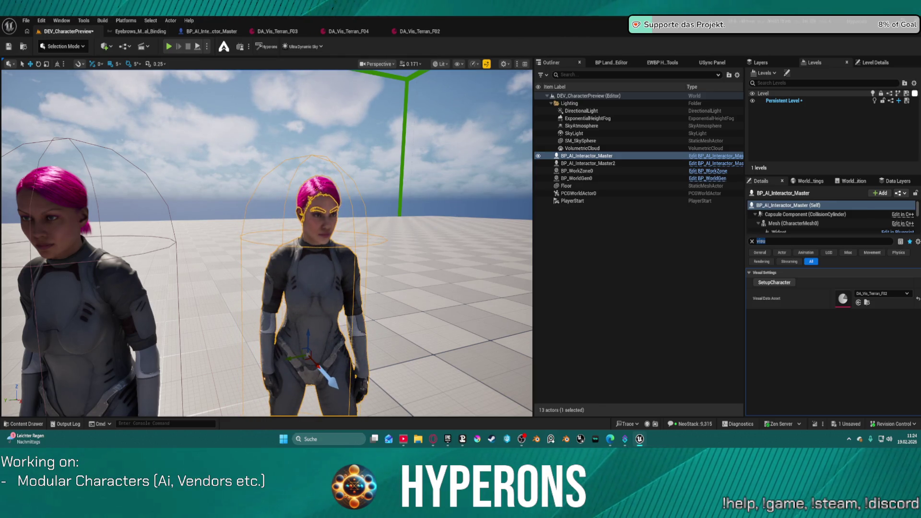
{"action": "left_click", "coordinate": [432, 120]}
{"action": "mouse_move", "coordinate": [432, 120]}
{"action": "left_mouse_down"}
{"action": "mouse_move", "coordinate": [418, 91]}
{"action": "mouse_move", "coordinate": [408, 187]}
{"action": "mouse_move", "coordinate": [401, 134]}
{"action": "mouse_move", "coordinate": [381, 136]}
{"action": "left_mouse_up"}
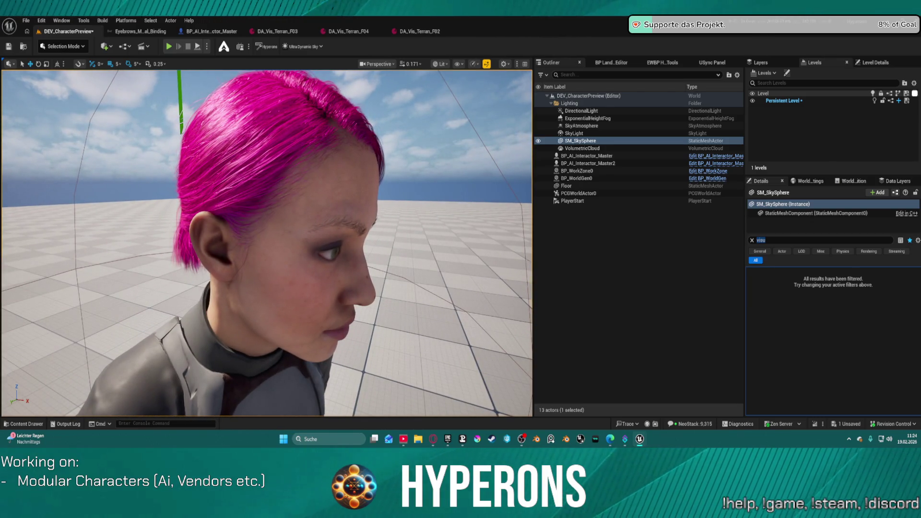
Expand the EyeLashes settings of the DA_Vis_Terran_F02 data asset.
{"action": "left_click", "coordinate": [430, 32]}
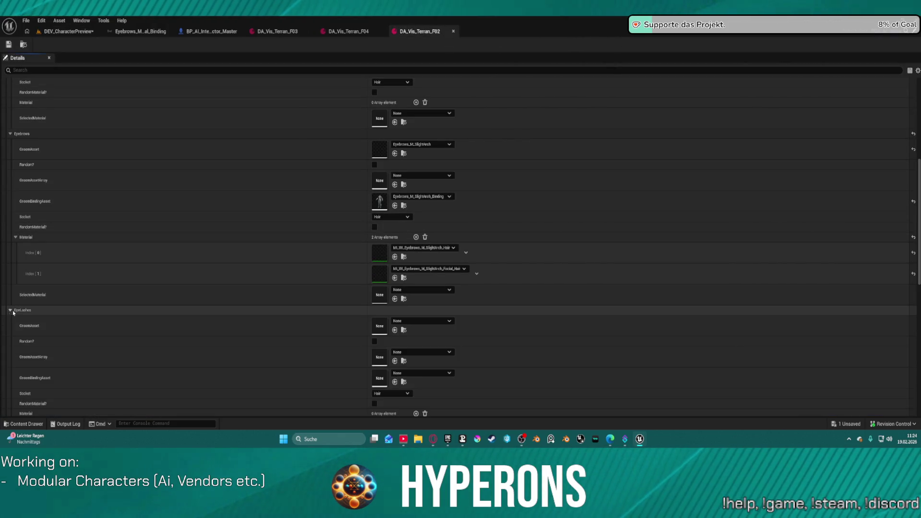
{"action": "left_click", "coordinate": [10, 310]}
{"action": "scroll", "coordinate": [331, 322], "scroll_direction": "down", "scroll_amount": 3}
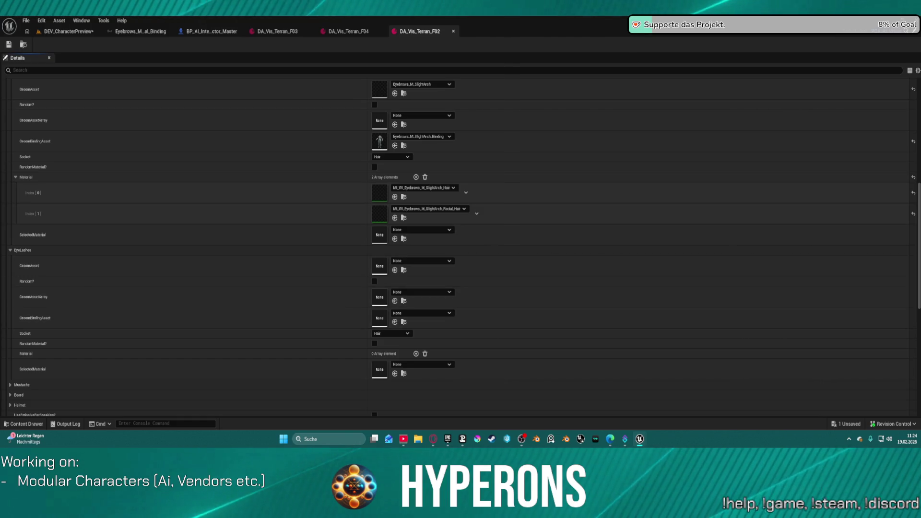
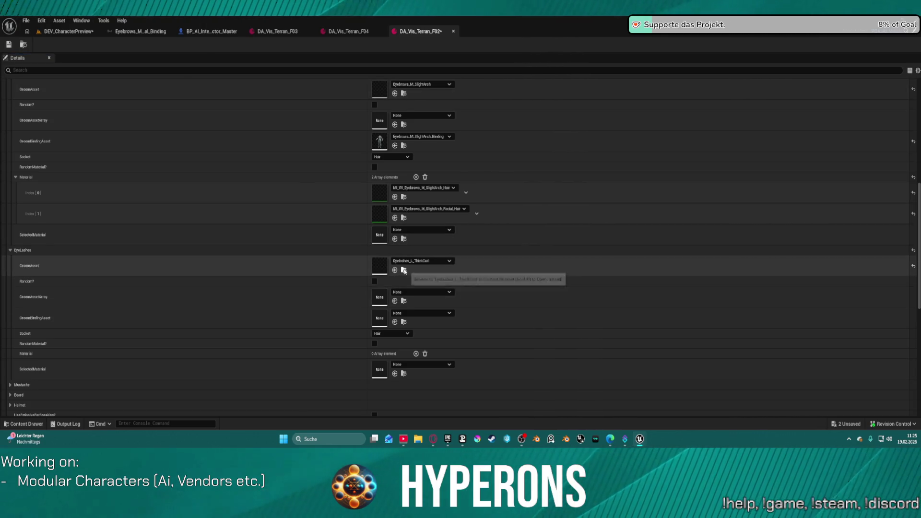
Give DA_Vis_Terran_F02's eyelashes one ThickCurl eyelash hair material in a single slot, and save the asset.
{"action": "key", "text": "ctrl+space"}
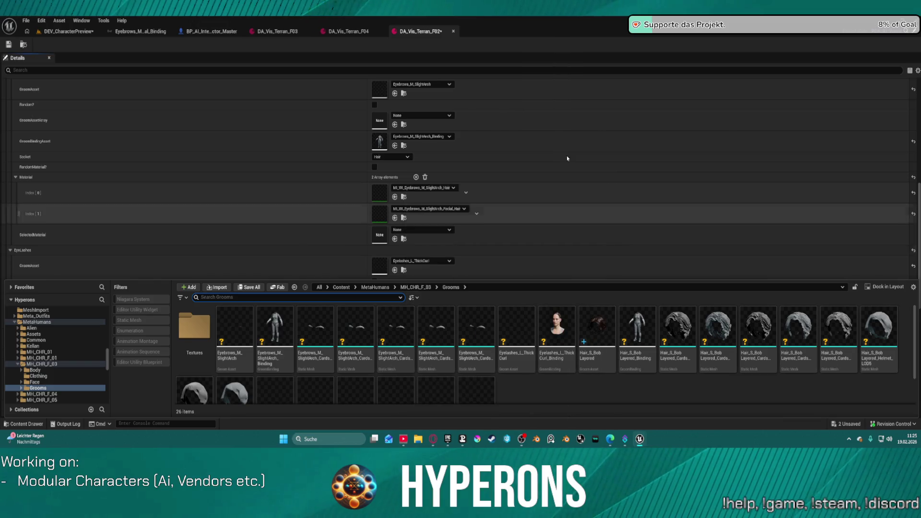
{"action": "key", "text": "ctrl+space"}
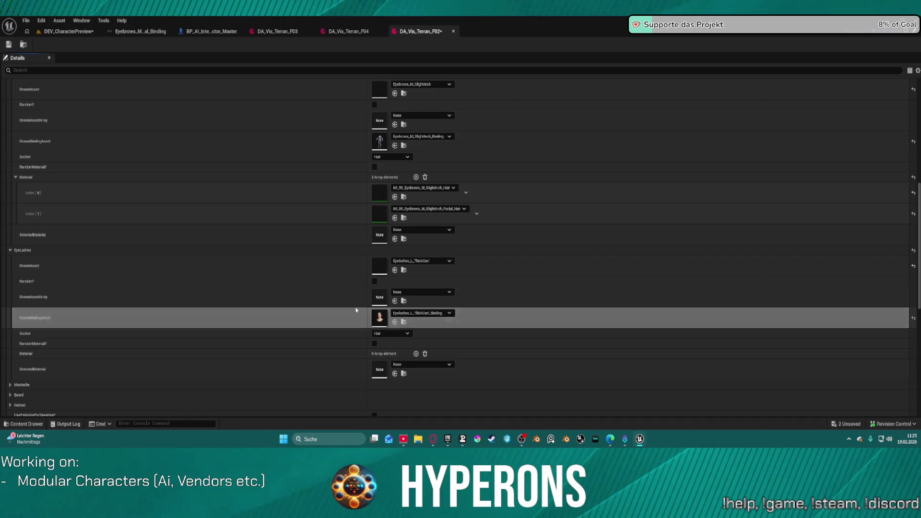
{"action": "scroll", "coordinate": [335, 319], "scroll_direction": "down", "scroll_amount": 5}
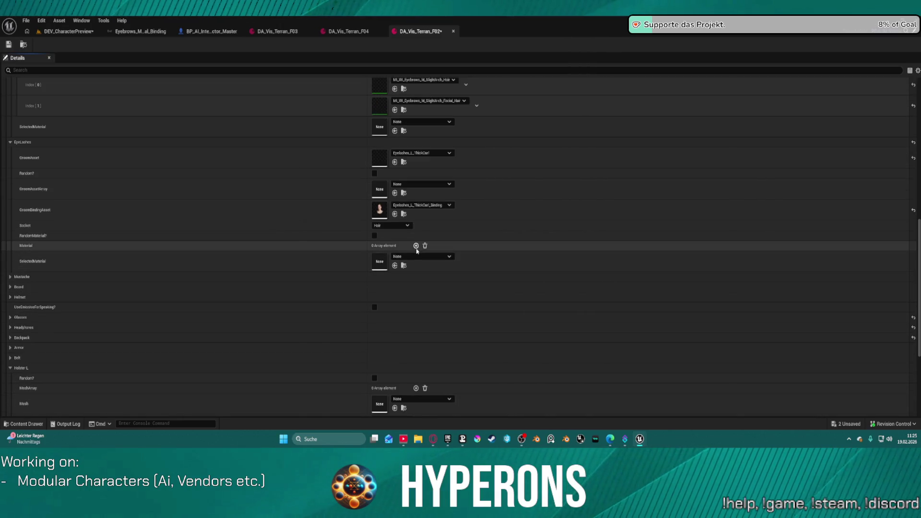
{"action": "left_click", "coordinate": [416, 246]}
{"action": "left_click", "coordinate": [416, 246]}
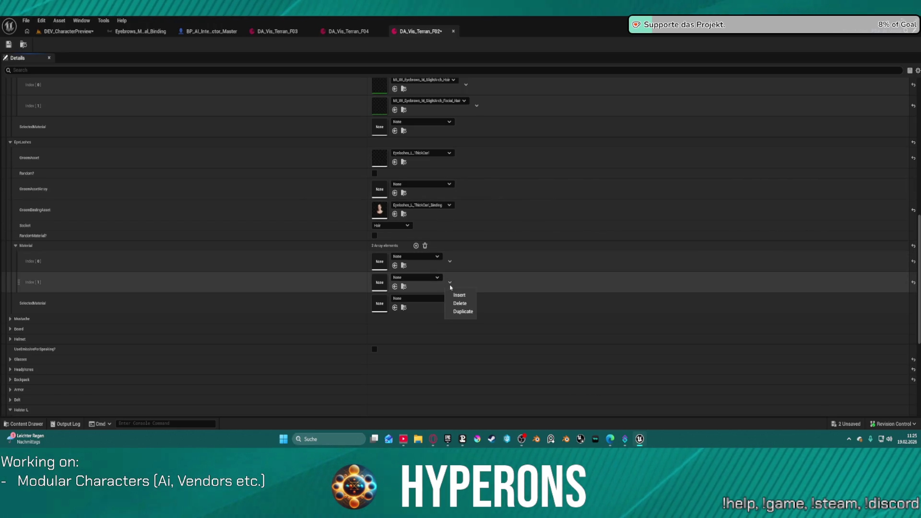
{"action": "left_click", "coordinate": [460, 303]}
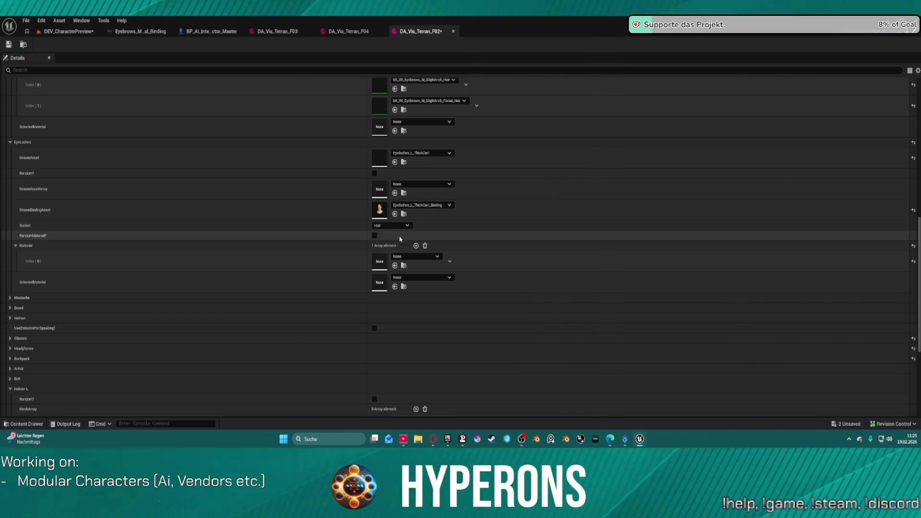
{"action": "left_click", "coordinate": [395, 266]}
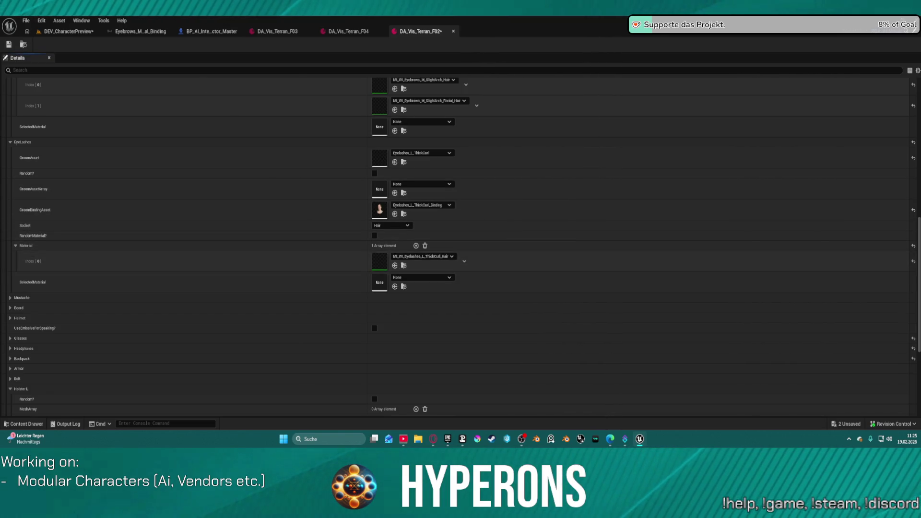
{"action": "key", "text": "ctrl+s"}
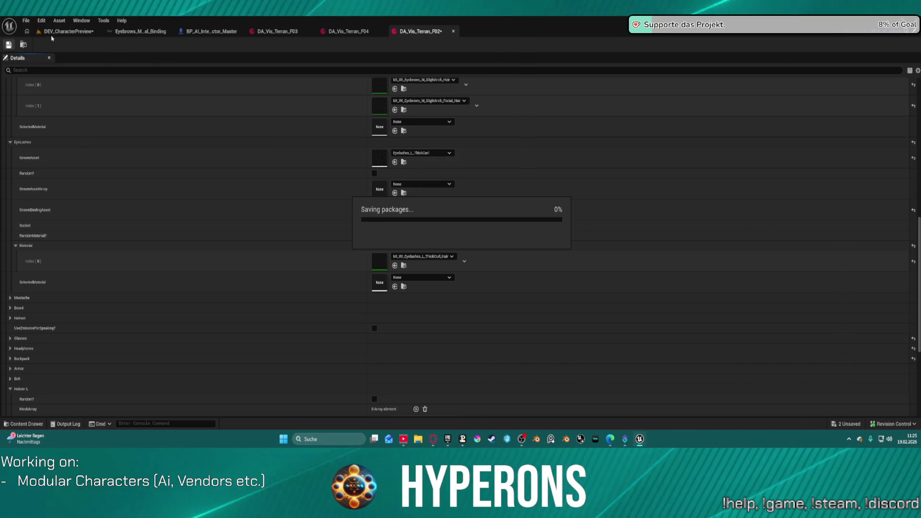
{"action": "left_click", "coordinate": [67, 31]}
{"action": "left_click", "coordinate": [267, 245]}
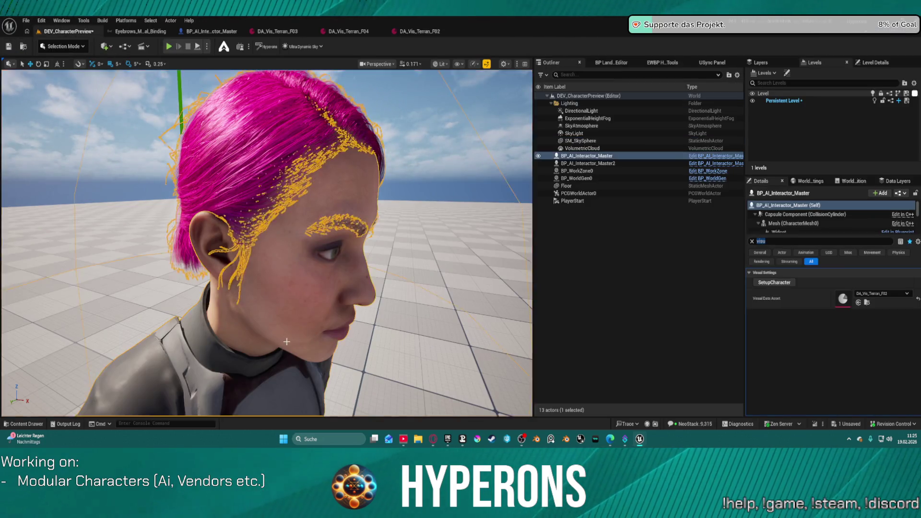
{"action": "key", "text": "f"}
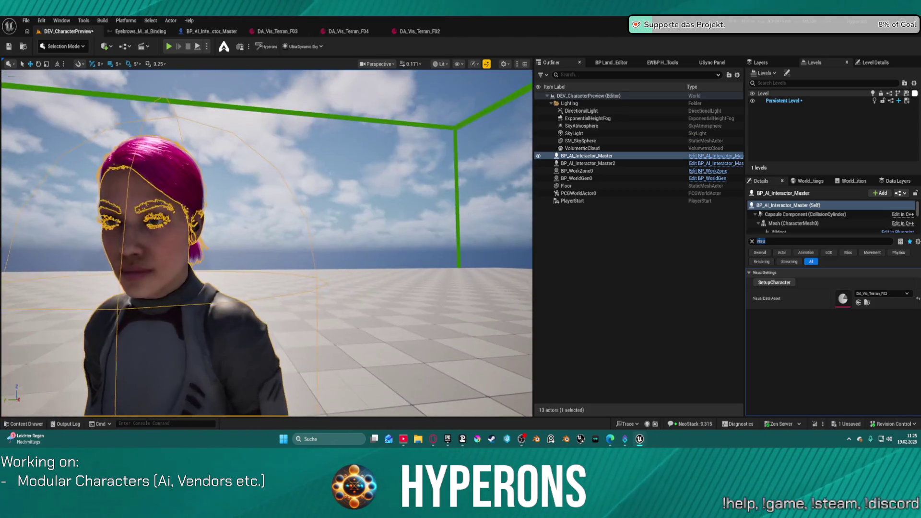
{"action": "left_click", "coordinate": [336, 168]}
{"action": "mouse_move", "coordinate": [267, 243]}
{"action": "left_mouse_down"}
{"action": "mouse_move", "coordinate": [211, 242]}
{"action": "mouse_move", "coordinate": [192, 262]}
{"action": "mouse_move", "coordinate": [192, 245]}
{"action": "mouse_move", "coordinate": [192, 285]}
{"action": "mouse_move", "coordinate": [407, 216]}
{"action": "left_mouse_up"}
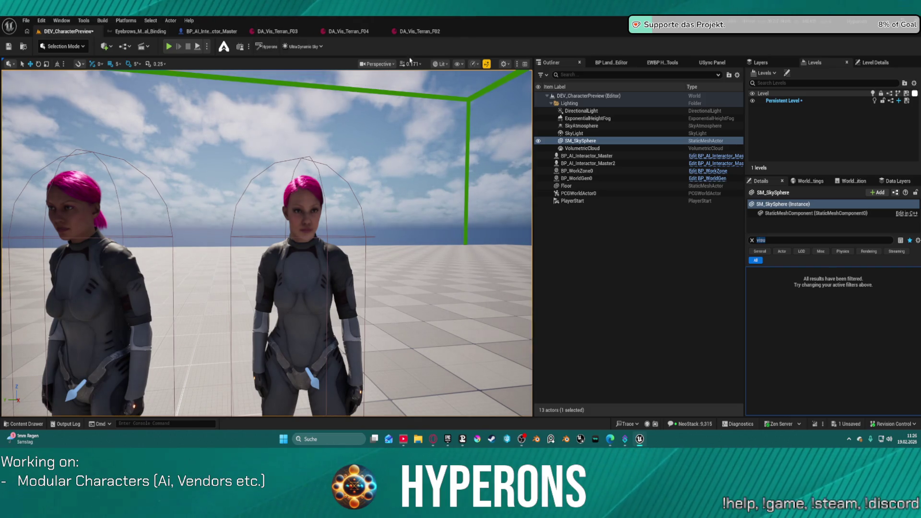
{"action": "left_click", "coordinate": [422, 32]}
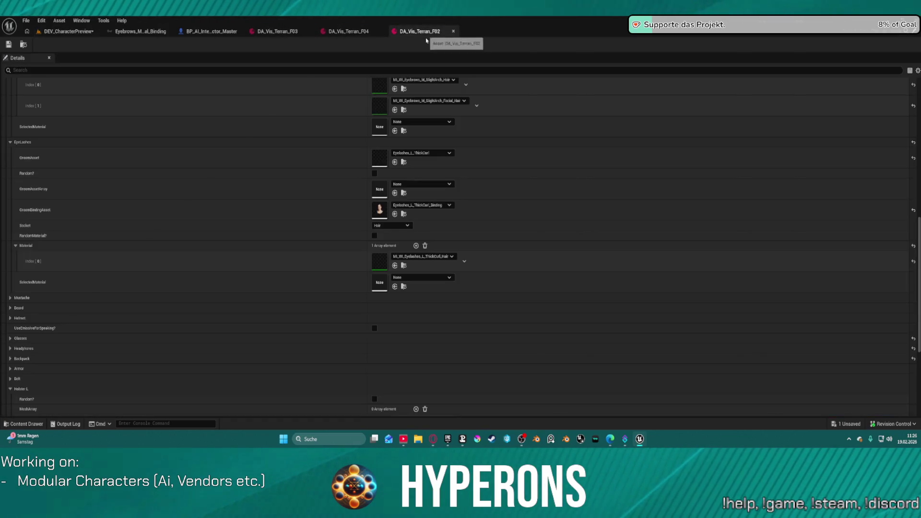
Compare DA_Vis_Terran_F03 with F02 and apply the low ponytail hair and slight-arch eyebrows to F03.
{"action": "scroll", "coordinate": [152, 130], "scroll_direction": "down", "scroll_amount": 10}
{"action": "scroll", "coordinate": [248, 181], "scroll_direction": "up", "scroll_amount": 3}
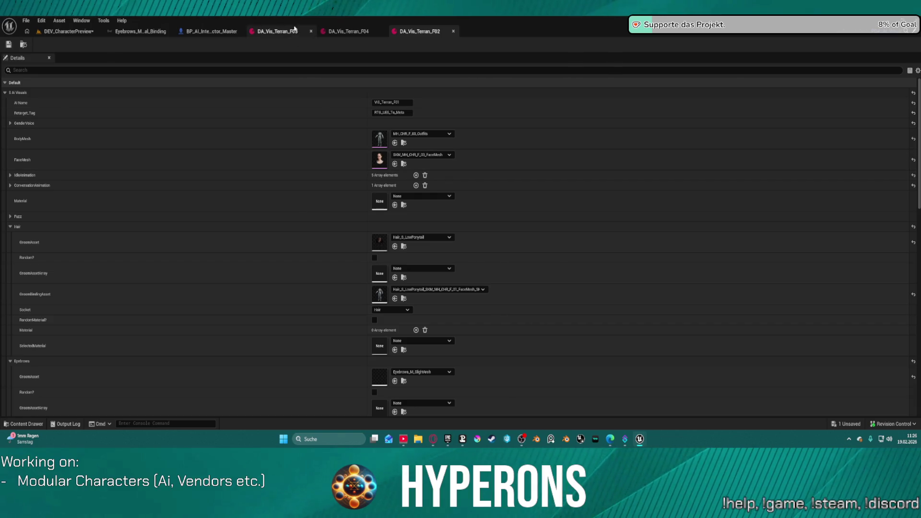
{"action": "left_click", "coordinate": [277, 30]}
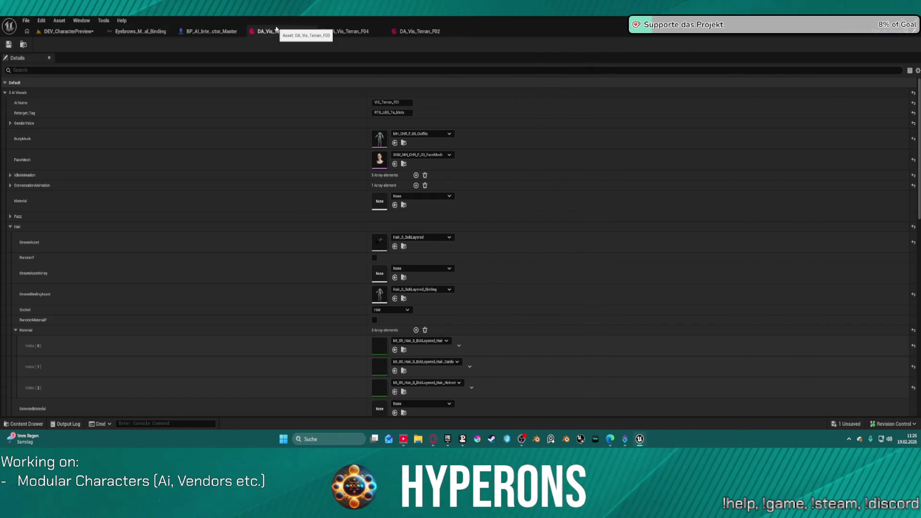
{"action": "scroll", "coordinate": [287, 221], "scroll_direction": "down", "scroll_amount": 5}
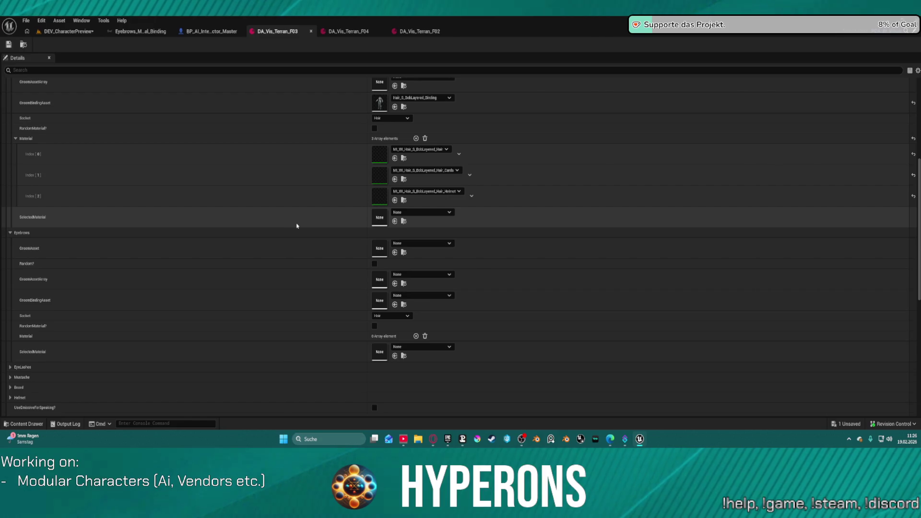
{"action": "scroll", "coordinate": [297, 226], "scroll_direction": "down", "scroll_amount": 3}
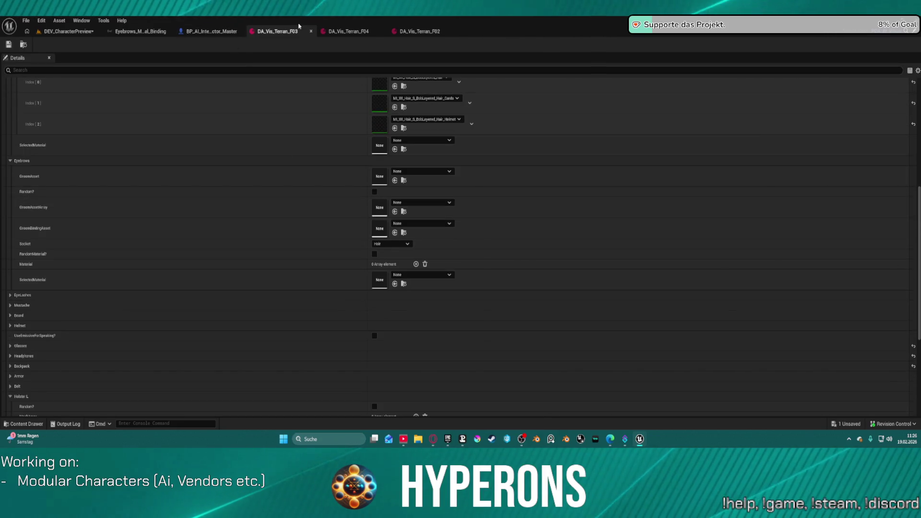
{"action": "scroll", "coordinate": [300, 144], "scroll_direction": "up", "scroll_amount": 5}
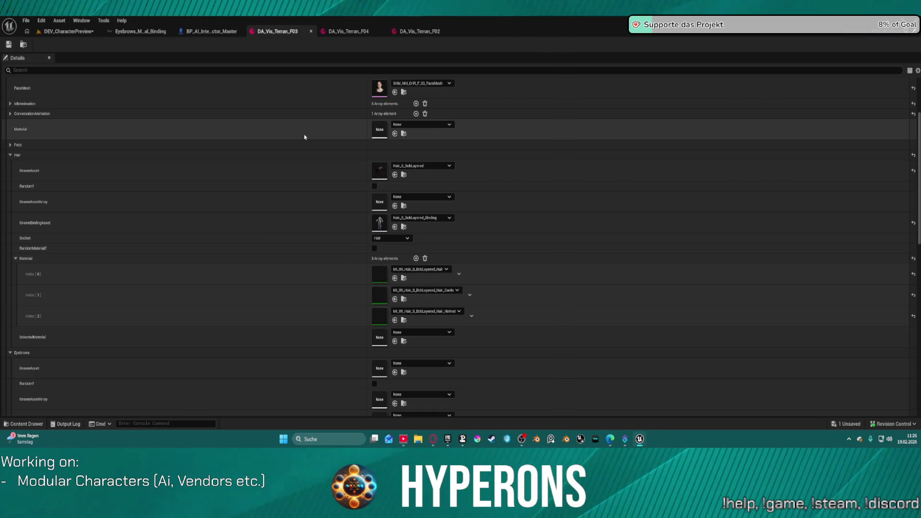
{"action": "left_click", "coordinate": [417, 31]}
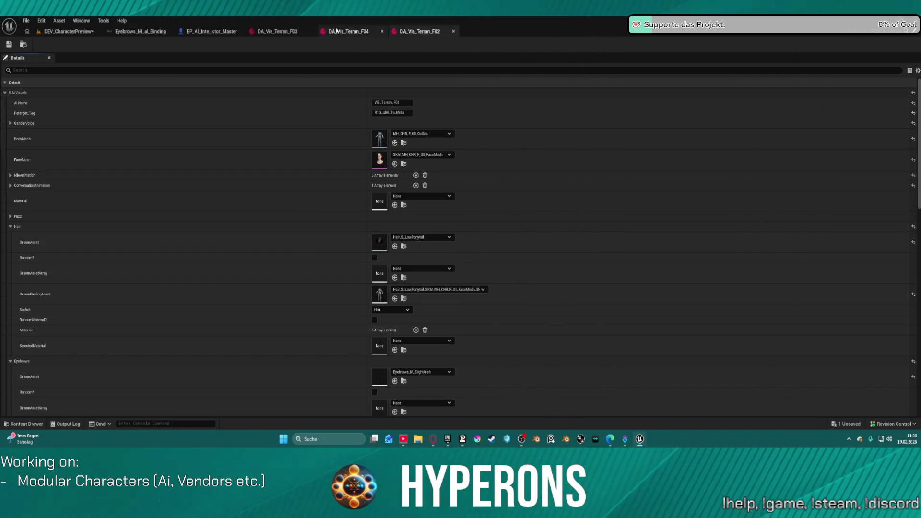
{"action": "left_click", "coordinate": [269, 33]}
{"action": "scroll", "coordinate": [131, 135], "scroll_direction": "up", "scroll_amount": 2}
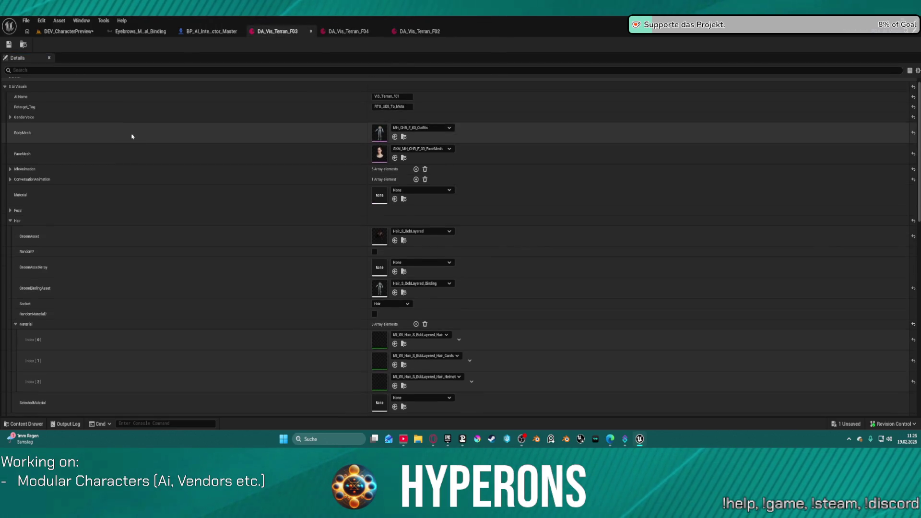
{"action": "left_click", "coordinate": [39, 97], "text": "shift"}
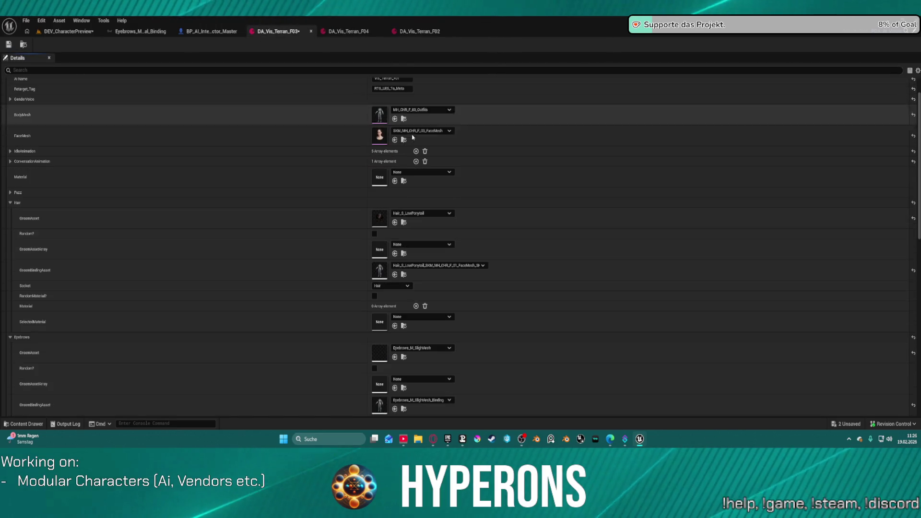
Review the DA_Vis_Terran_F04 asset's settings, then return to the DEV_CharacterPreview level.
{"action": "left_click", "coordinate": [347, 31]}
{"action": "scroll", "coordinate": [421, 279], "scroll_direction": "down", "scroll_amount": 3}
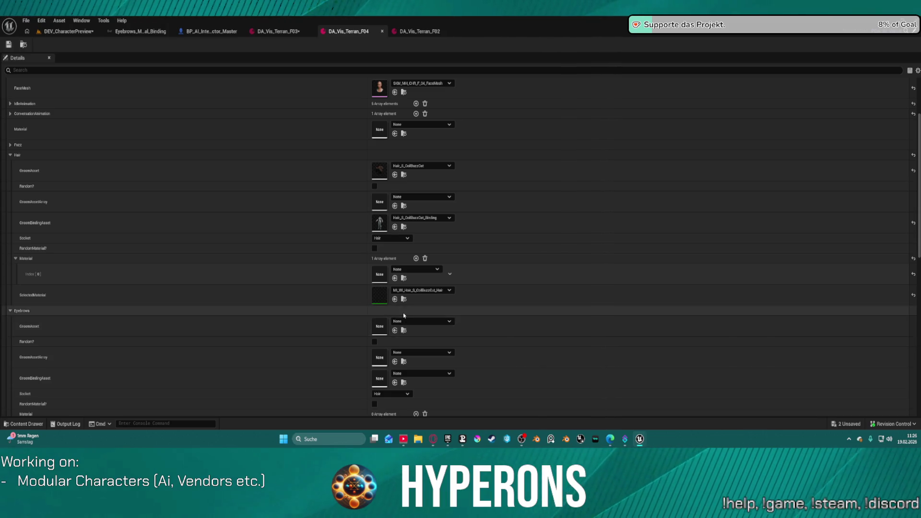
{"action": "scroll", "coordinate": [403, 313], "scroll_direction": "down", "scroll_amount": 5}
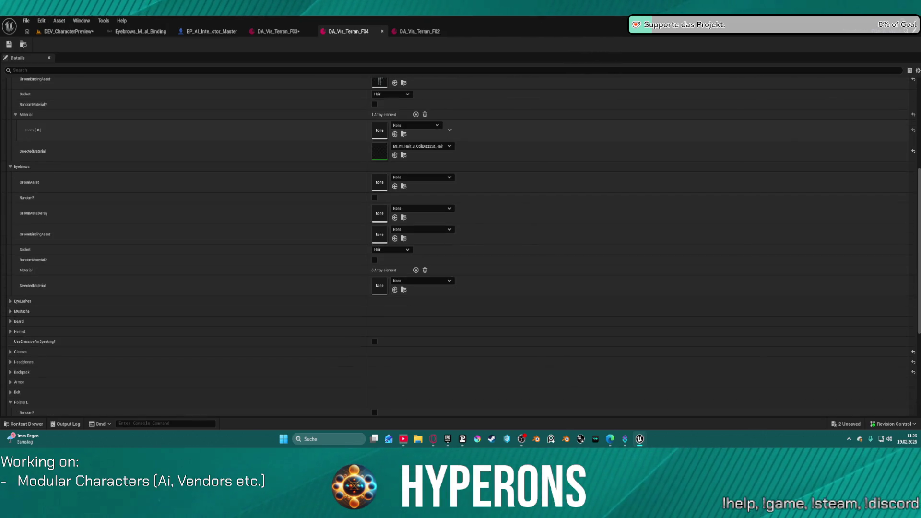
{"action": "left_click", "coordinate": [69, 31]}
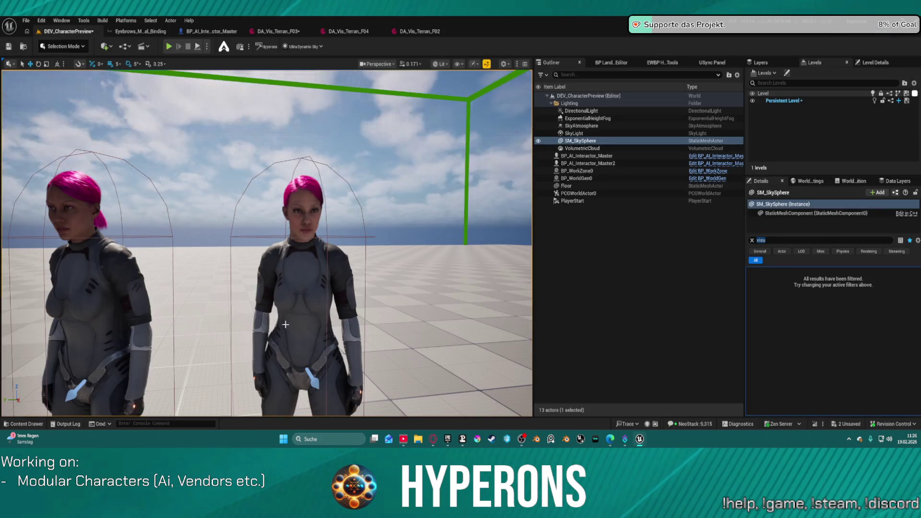
Duplicate the right-hand AI character to its right, creating BP_AI_Interactor_Master3.
{"action": "left_click_drag", "start_coordinate": [297, 362], "coordinate": [288, 311]}
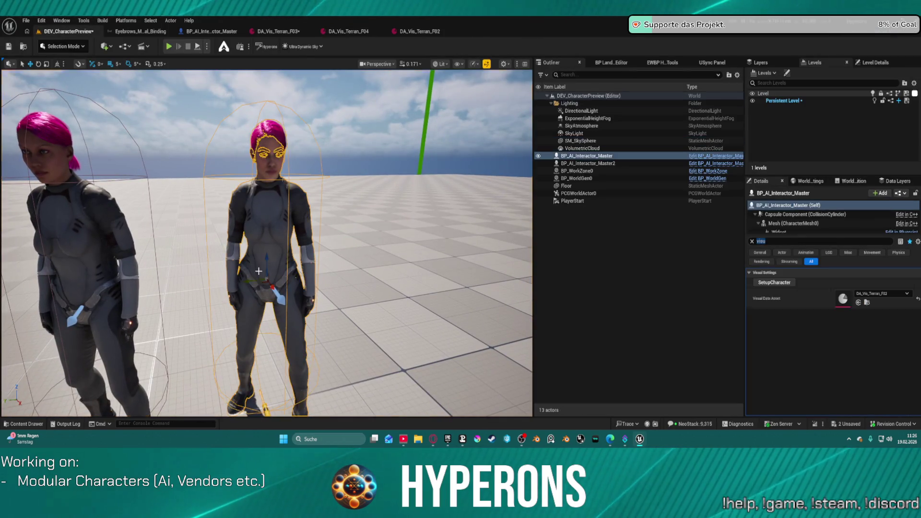
{"action": "left_click", "coordinate": [267, 287]}
{"action": "left_click_drag", "start_coordinate": [243, 281], "coordinate": [390, 267], "text": "alt"}
{"action": "left_click", "coordinate": [428, 33]}
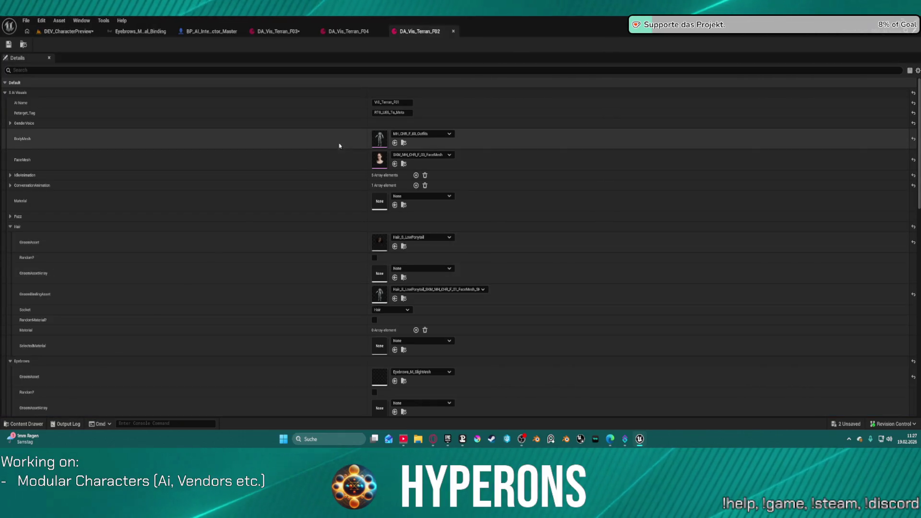
Set DA_Vis_Terran_F04's hair Material Index 0 to MI_WI_Hair_S_CoilBuzzCut_Hair.
{"action": "left_click", "coordinate": [347, 32]}
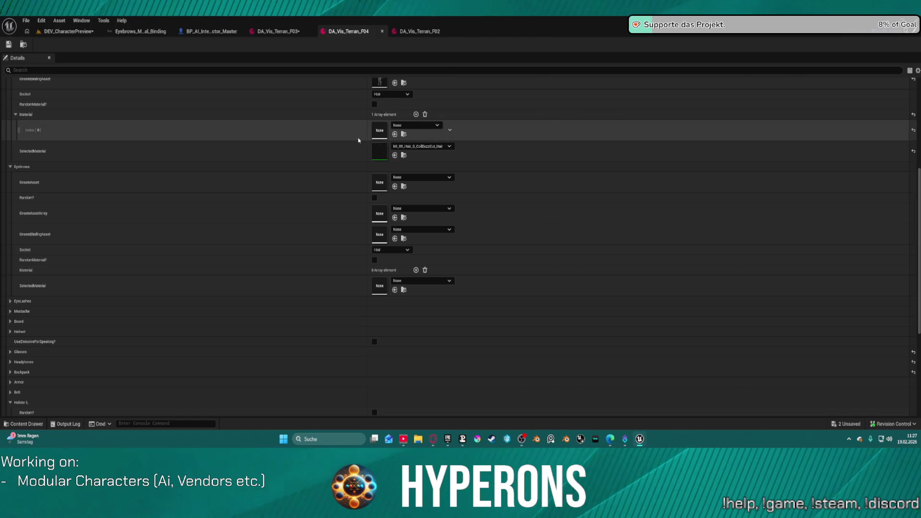
{"action": "scroll", "coordinate": [310, 144], "scroll_direction": "up", "scroll_amount": 5}
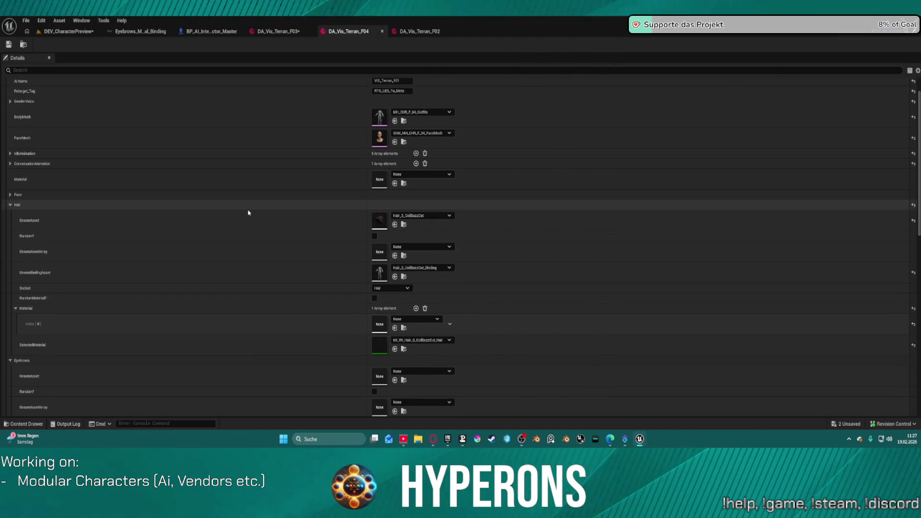
{"action": "scroll", "coordinate": [269, 212], "scroll_direction": "down", "scroll_amount": 4}
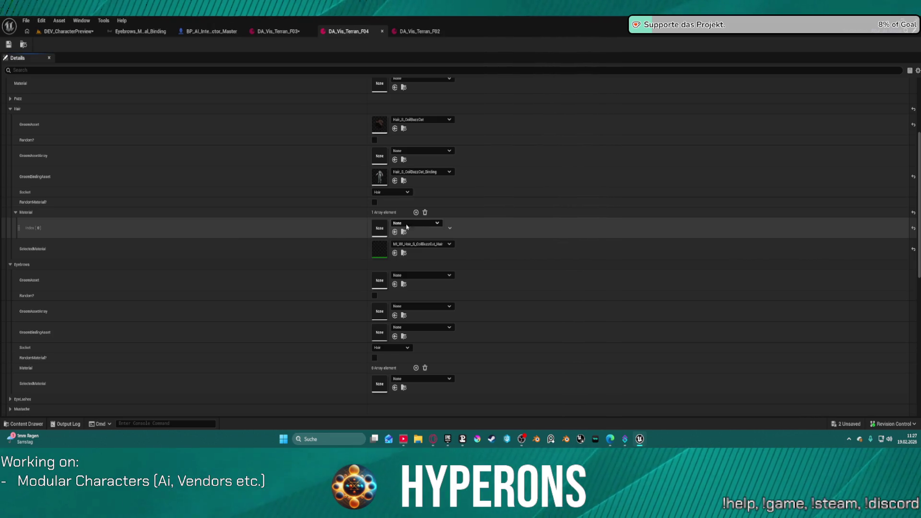
{"action": "scroll", "coordinate": [340, 232], "scroll_direction": "up", "scroll_amount": 1}
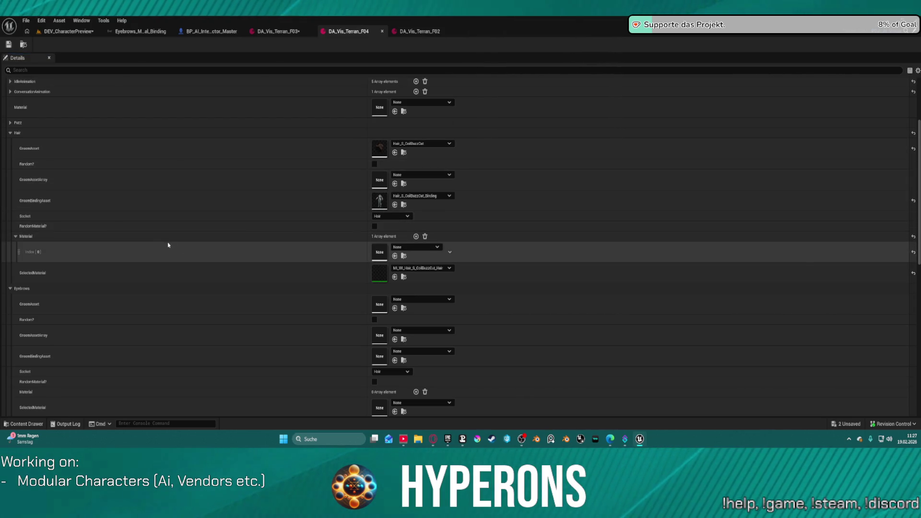
{"action": "left_click", "coordinate": [403, 257]}
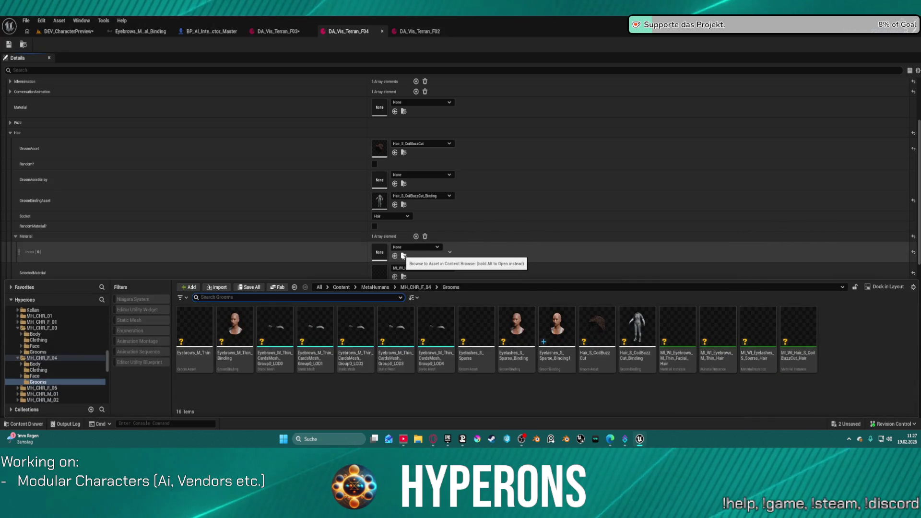
{"action": "left_click", "coordinate": [395, 257]}
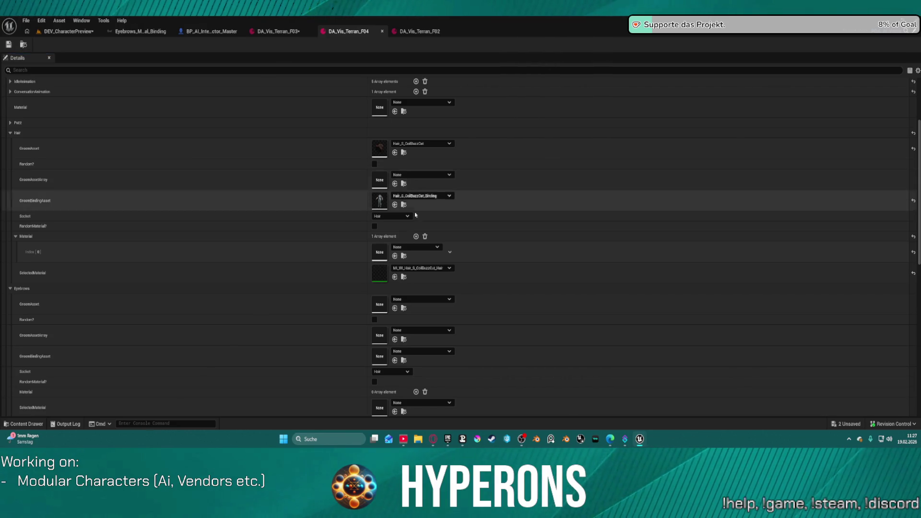
{"action": "left_click", "coordinate": [394, 255]}
{"action": "scroll", "coordinate": [238, 277], "scroll_direction": "down", "scroll_amount": 3}
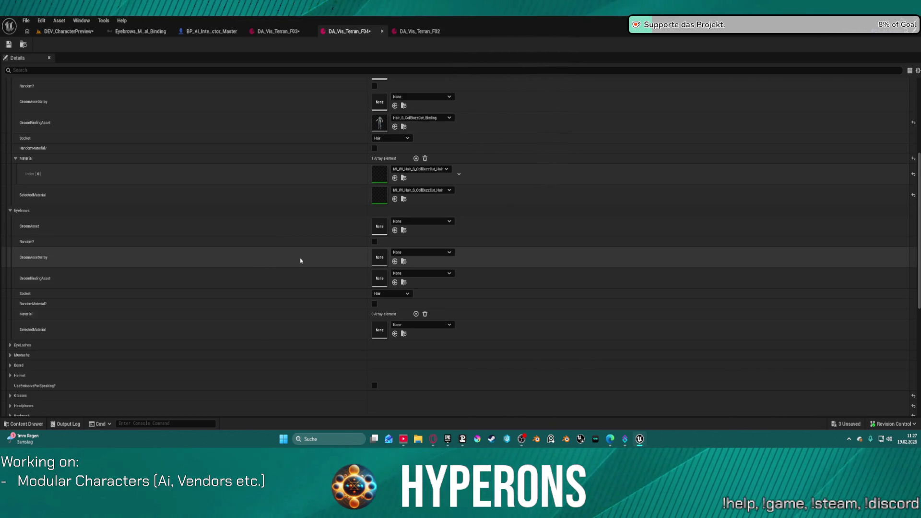
Assign the Eyebrows_M_Thin groom and its matching groom binding to F04's eyebrows.
{"action": "left_click", "coordinate": [318, 228], "text": "shift"}
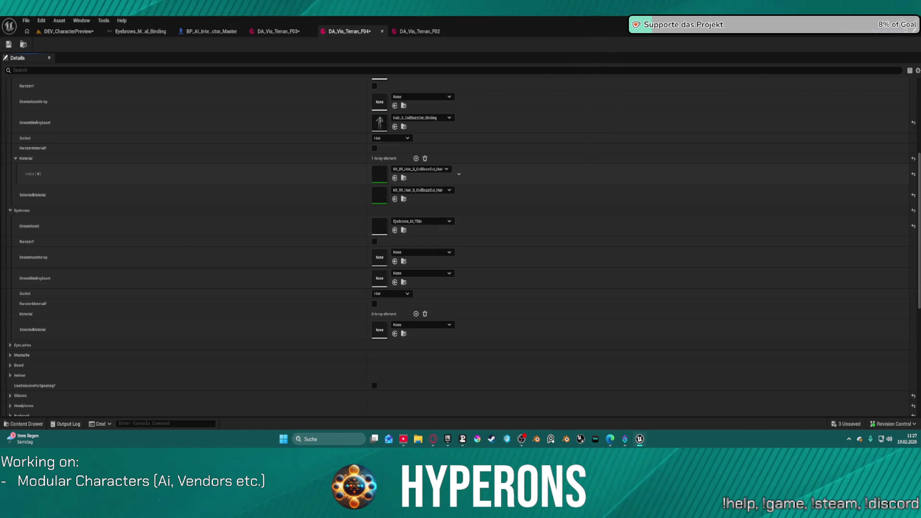
{"action": "left_click", "coordinate": [332, 279], "text": "shift"}
{"action": "scroll", "coordinate": [324, 331], "scroll_direction": "down", "scroll_amount": 1}
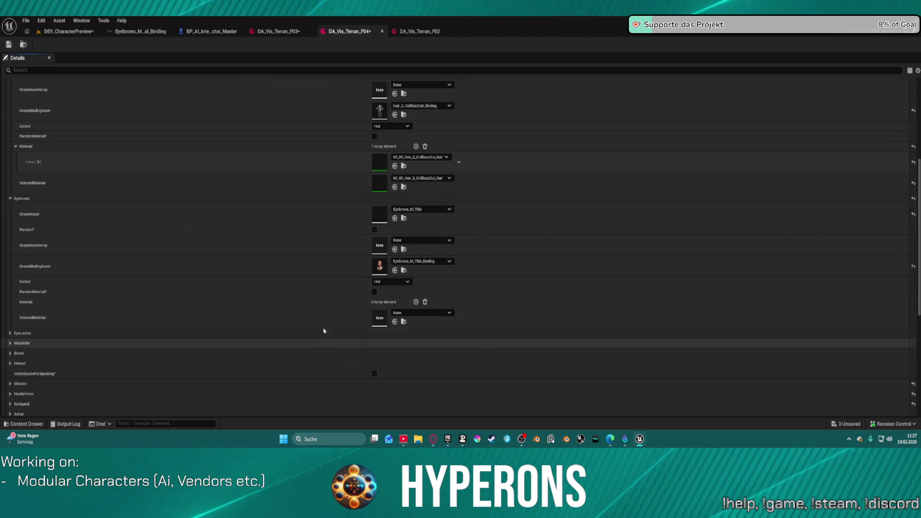
Add two eyebrow materials, thin eyebrow hair and thin facial hair, then save the asset.
{"action": "left_click", "coordinate": [416, 302]}
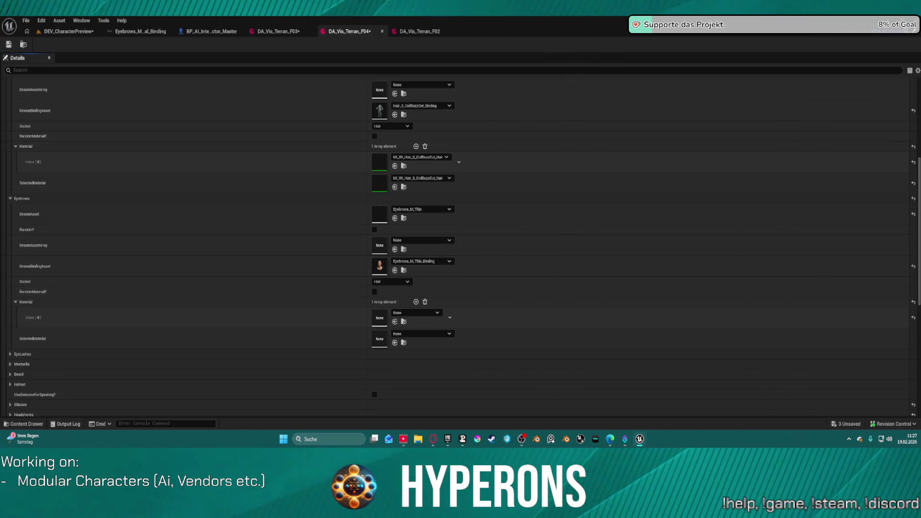
{"action": "left_click", "coordinate": [416, 301]}
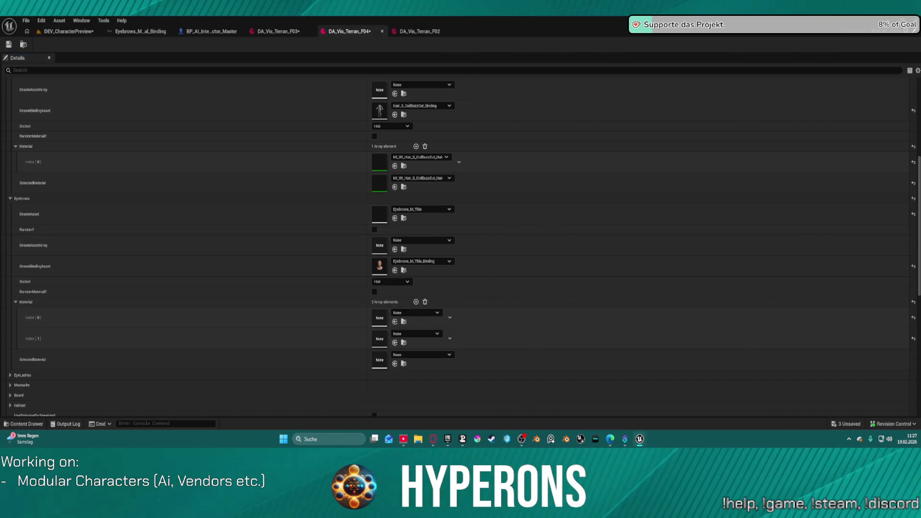
{"action": "left_click", "coordinate": [395, 322]}
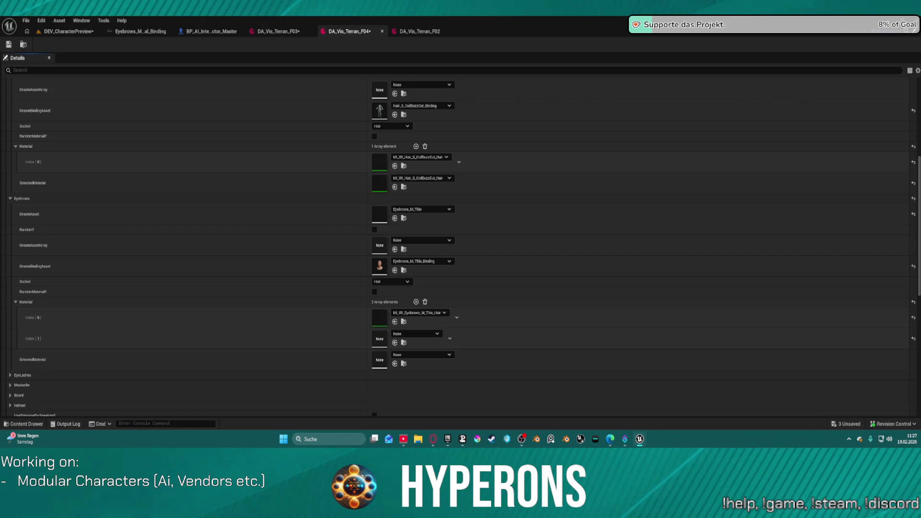
{"action": "left_click", "coordinate": [395, 342]}
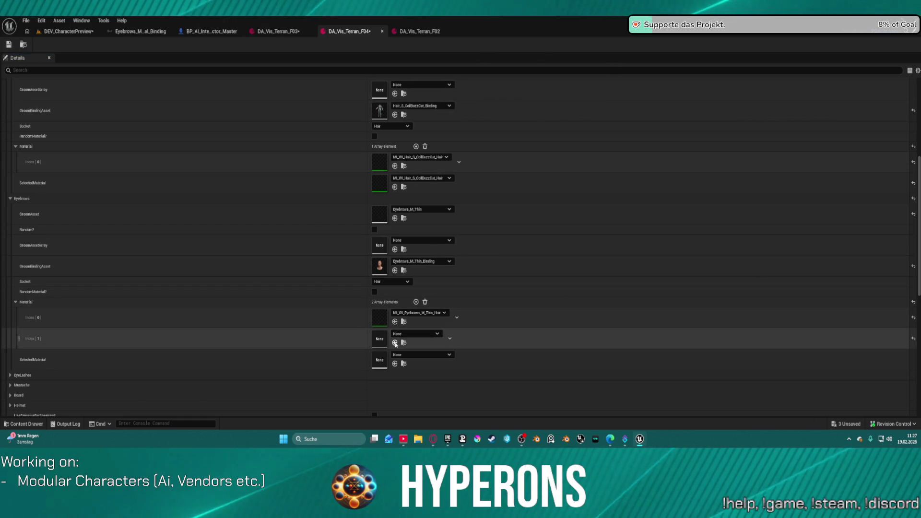
{"action": "left_click", "coordinate": [24, 44]}
{"action": "left_click", "coordinate": [8, 45]}
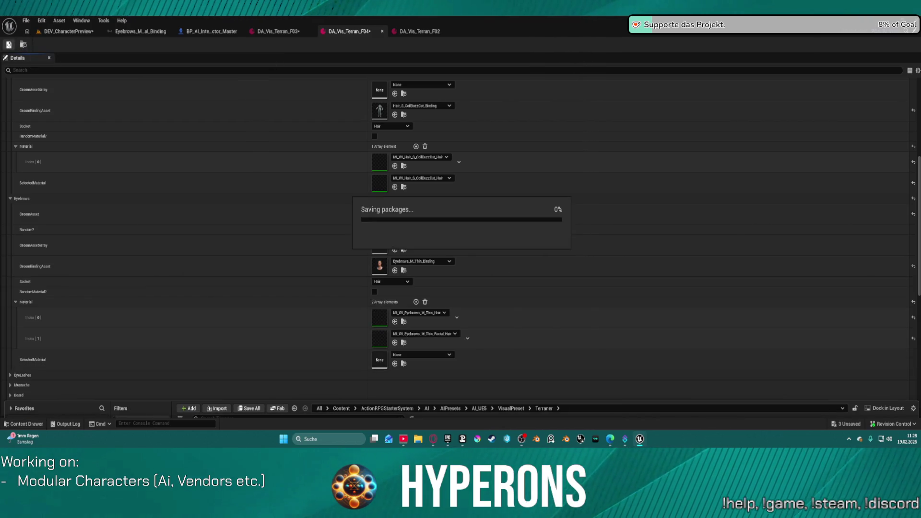
Inspect BP_AI_Interactor_Master3's buzz-cut hair and thin eyebrows in a side close-up of the face.
{"action": "left_click", "coordinate": [53, 33]}
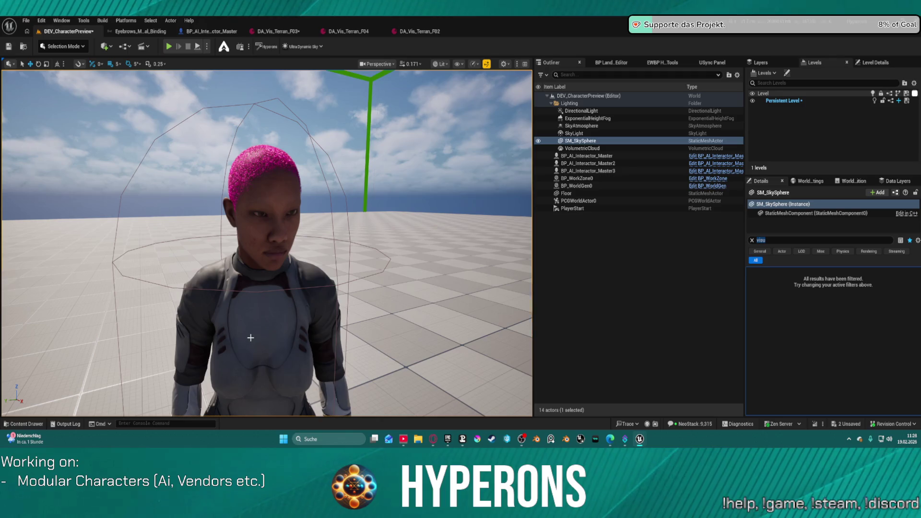
{"action": "left_click_drag", "start_coordinate": [251, 338], "coordinate": [208, 296]}
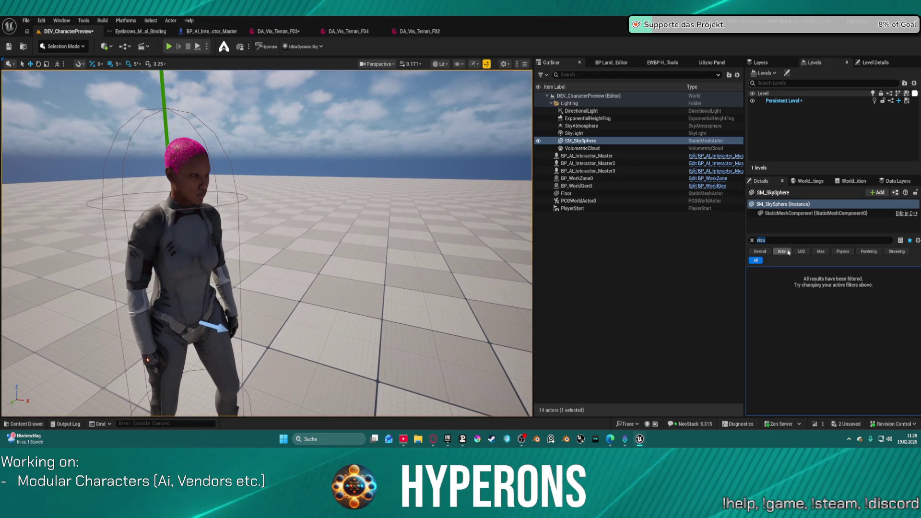
{"action": "left_click", "coordinate": [187, 216]}
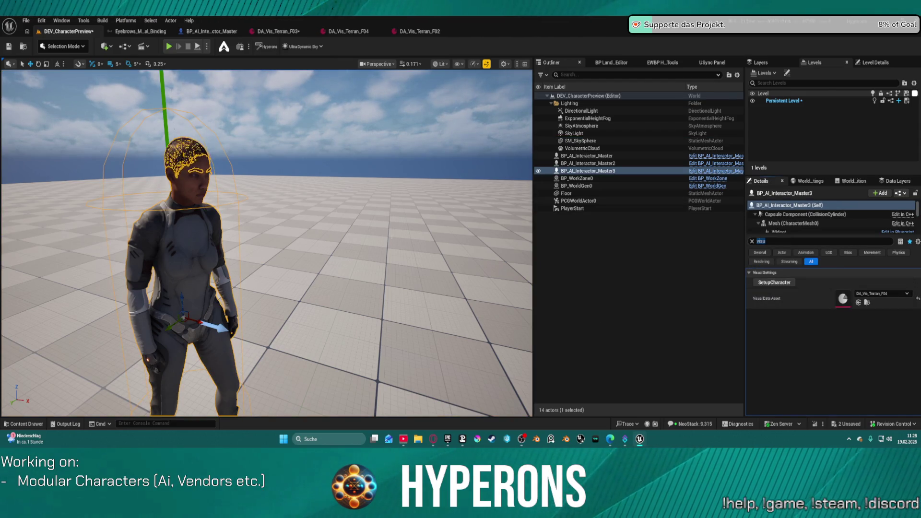
{"action": "scroll", "coordinate": [267, 244], "scroll_direction": "up", "scroll_amount": 6}
{"action": "mouse_move", "coordinate": [266, 243]}
{"action": "left_mouse_down"}
{"action": "mouse_move", "coordinate": [266, 211]}
{"action": "mouse_move", "coordinate": [266, 250]}
{"action": "mouse_move", "coordinate": [259, 231]}
{"action": "left_mouse_up"}
{"action": "scroll", "coordinate": [266, 230], "scroll_direction": "down", "scroll_amount": 5}
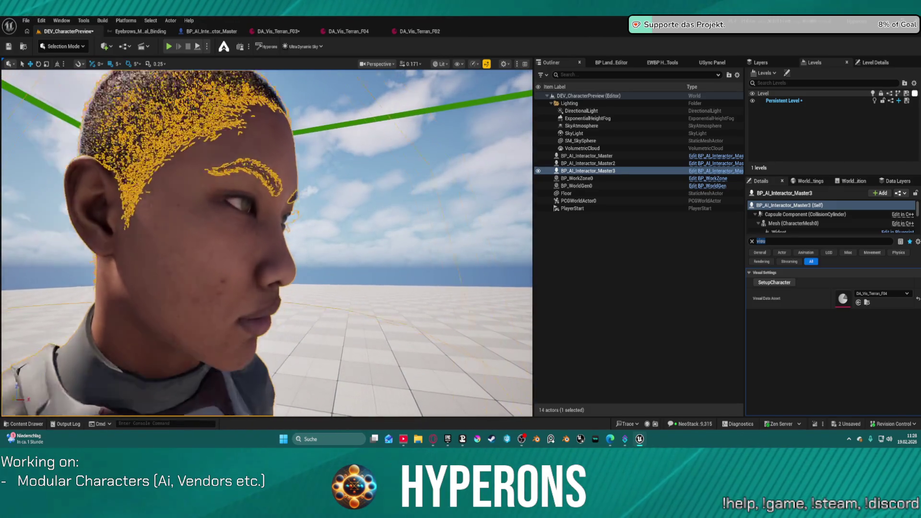
{"action": "left_click", "coordinate": [310, 201]}
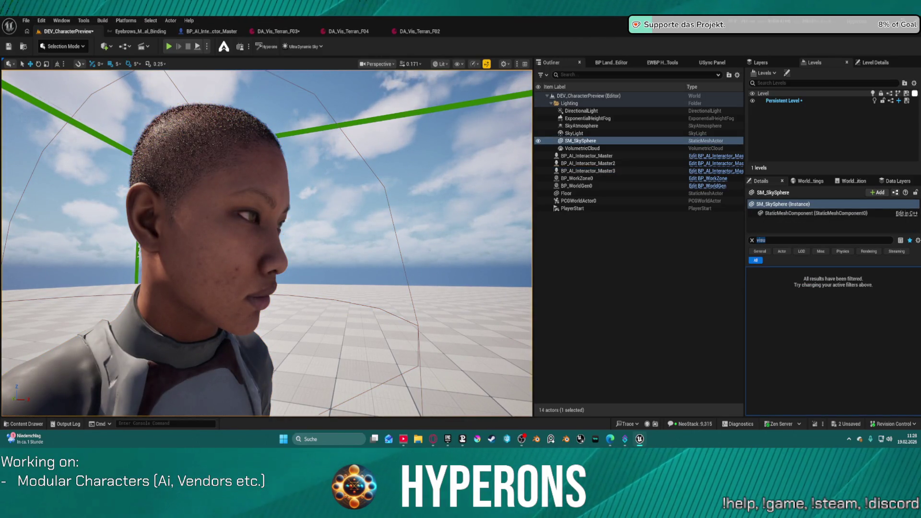
{"action": "left_click", "coordinate": [378, 37]}
Give F04's eyelashes the Sparse groom, Sparse binding and one Sparse hair material, then save.
{"action": "scroll", "coordinate": [378, 306], "scroll_direction": "down", "scroll_amount": 3}
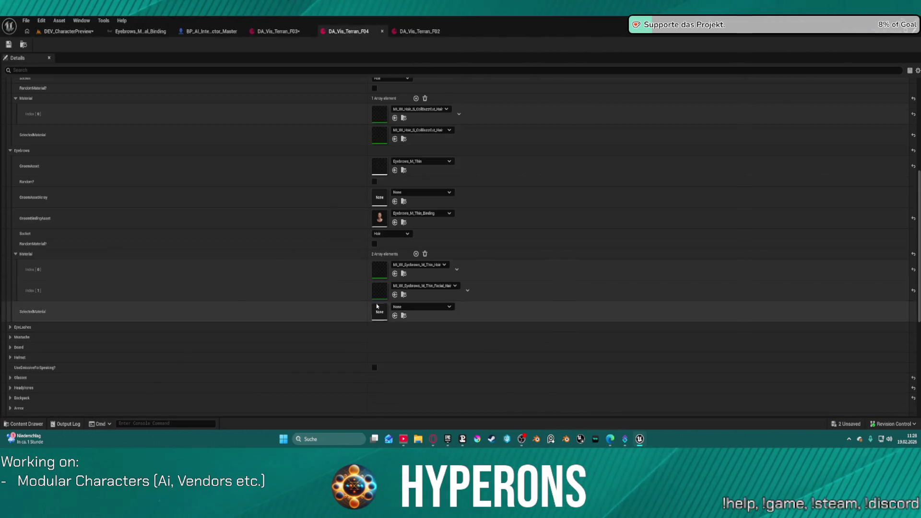
{"action": "scroll", "coordinate": [378, 307], "scroll_direction": "down", "scroll_amount": 2}
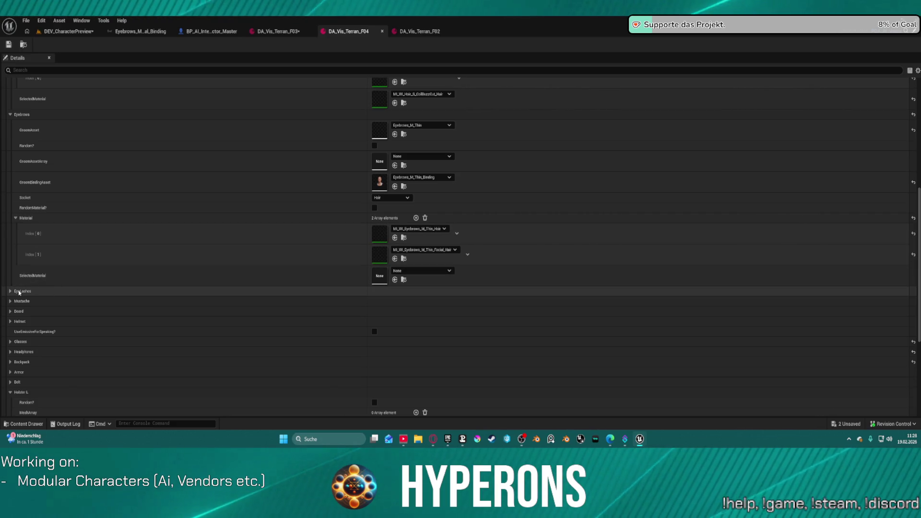
{"action": "left_click", "coordinate": [11, 292]}
{"action": "scroll", "coordinate": [10, 292], "scroll_direction": "down", "scroll_amount": 3}
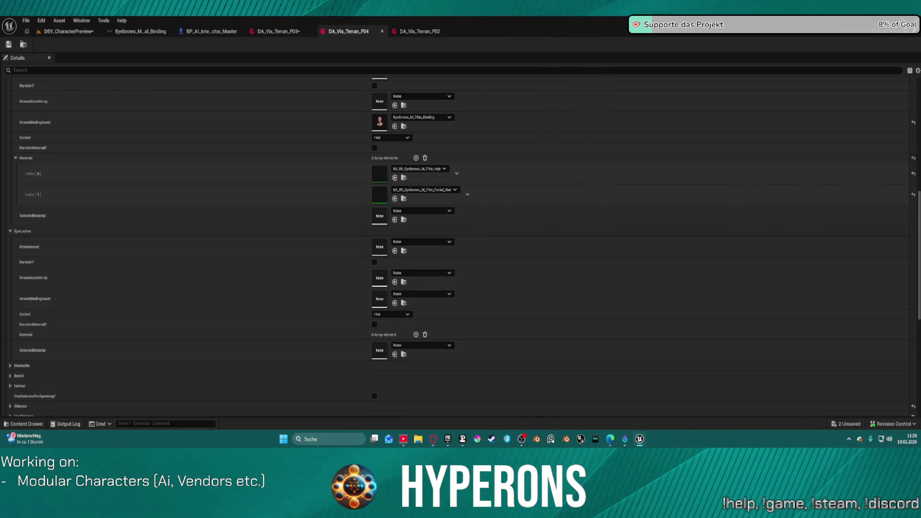
{"action": "left_click", "coordinate": [307, 253], "text": "shift"}
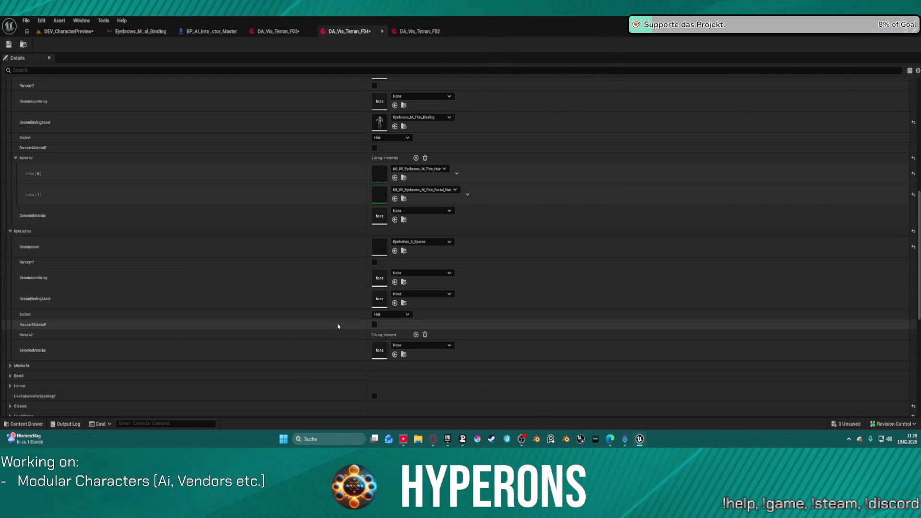
{"action": "left_click", "coordinate": [330, 305], "text": "shift"}
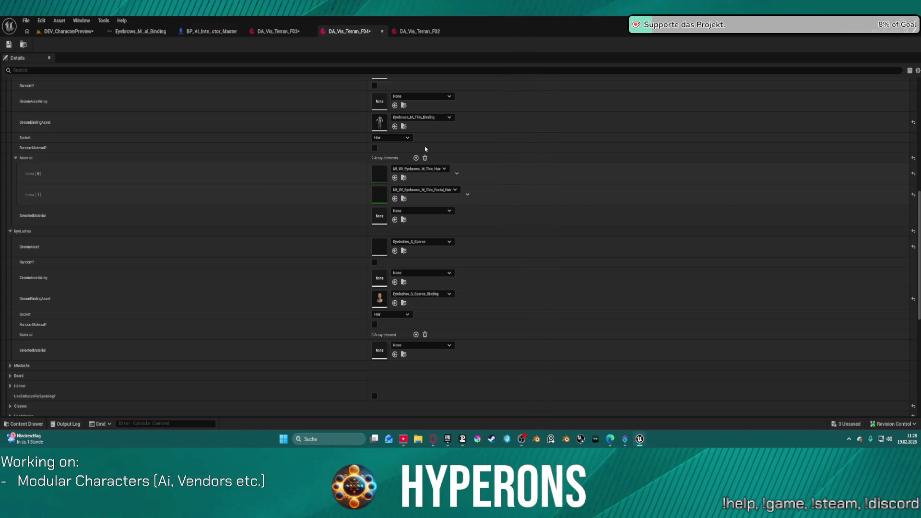
{"action": "left_click", "coordinate": [416, 335]}
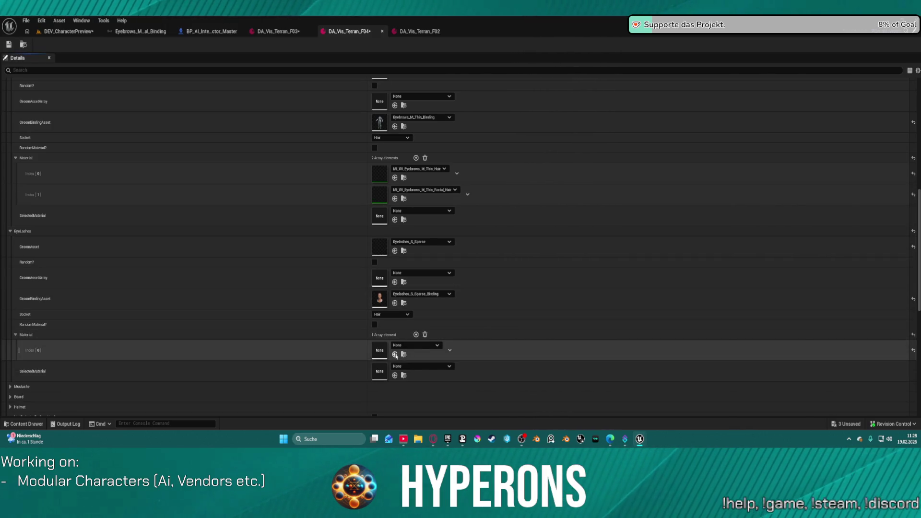
{"action": "key", "text": "ctrl+s"}
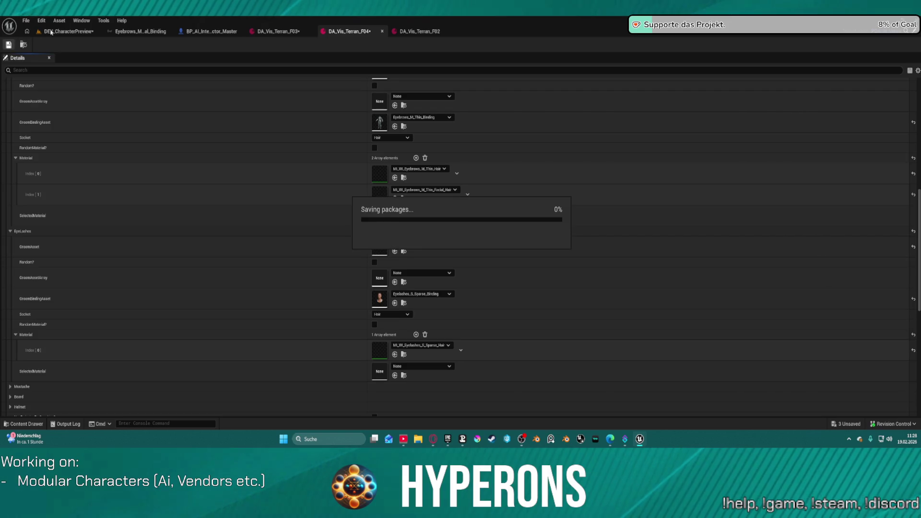
{"action": "left_click", "coordinate": [67, 31]}
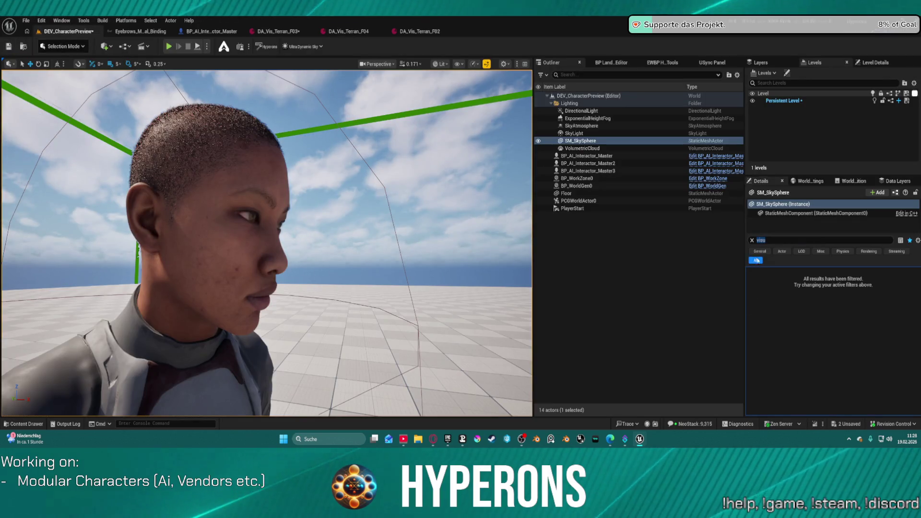
Run SetupCharacter on BP_AI_Interactor_Master3, check all three characters, then Save All.
{"action": "left_click", "coordinate": [588, 171]}
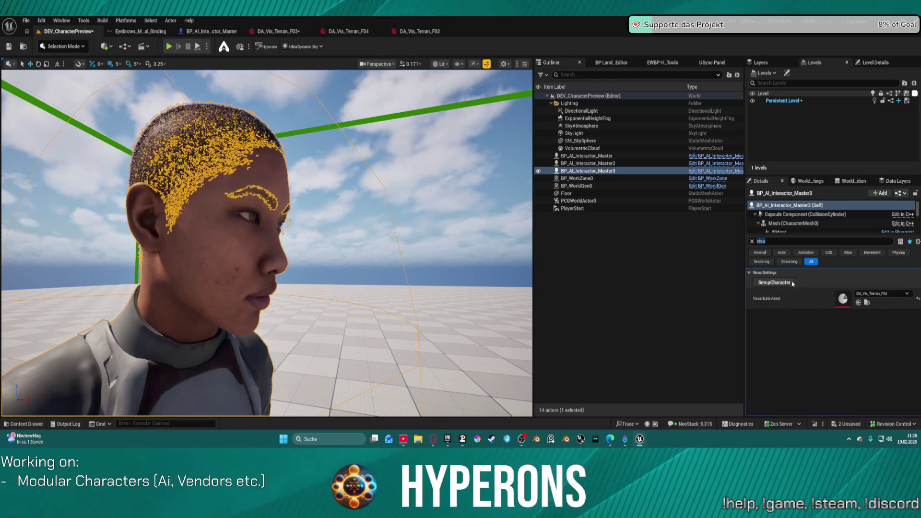
{"action": "left_click", "coordinate": [775, 282]}
{"action": "left_click", "coordinate": [384, 120]}
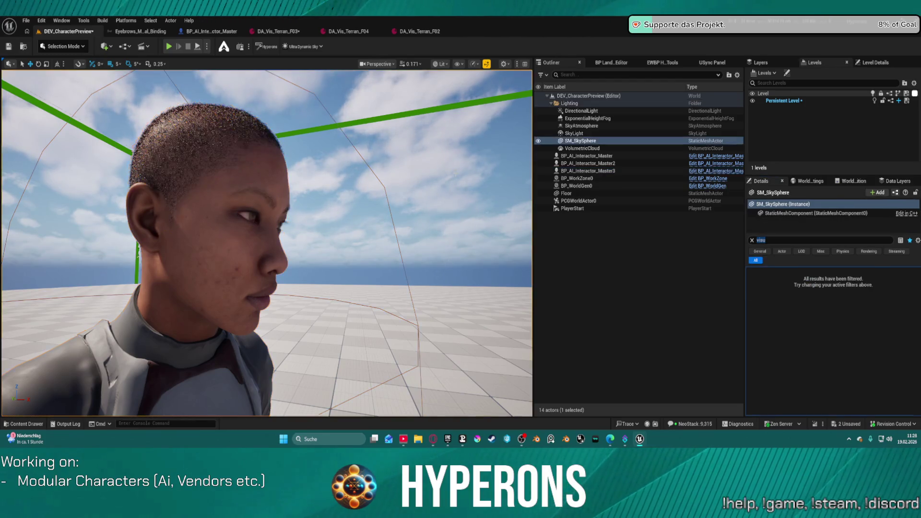
{"action": "mouse_move", "coordinate": [384, 120]}
{"action": "left_mouse_down"}
{"action": "mouse_move", "coordinate": [336, 130]}
{"action": "mouse_move", "coordinate": [317, 96]}
{"action": "mouse_move", "coordinate": [231, 113]}
{"action": "mouse_move", "coordinate": [231, 137]}
{"action": "mouse_move", "coordinate": [449, 216]}
{"action": "left_mouse_up"}
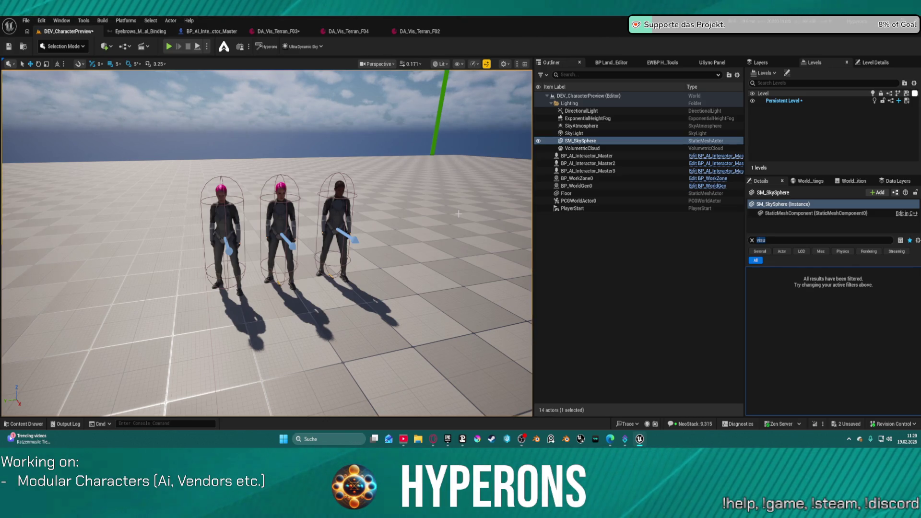
{"action": "key", "text": "ctrl+shift+s"}
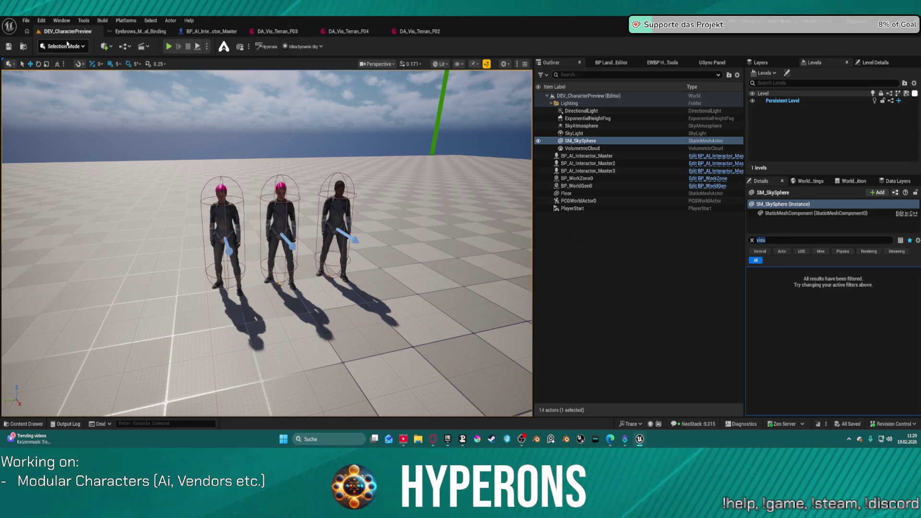
{"action": "left_click", "coordinate": [26, 20]}
{"action": "mouse_move", "coordinate": [68, 78]}
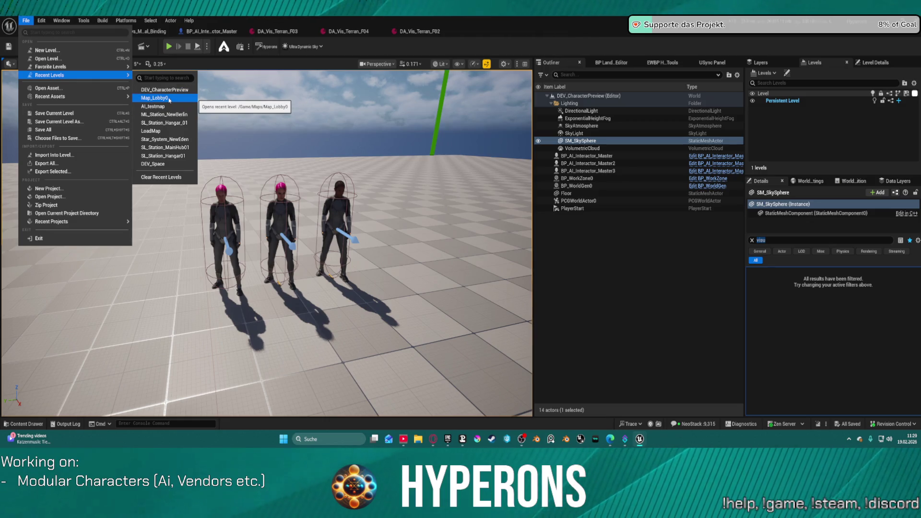
{"action": "left_click", "coordinate": [156, 132]}
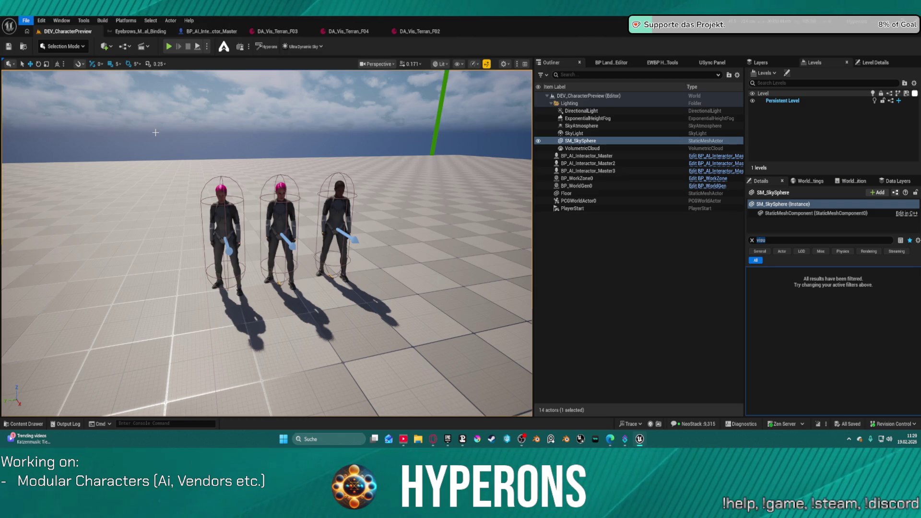
{"action": "left_click", "coordinate": [25, 20]}
{"action": "mouse_move", "coordinate": [96, 74]}
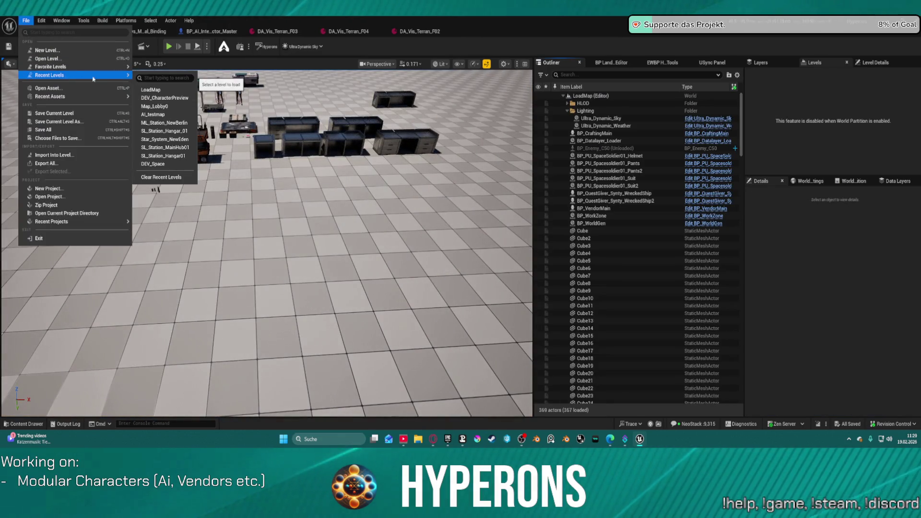
{"action": "left_click", "coordinate": [176, 94]}
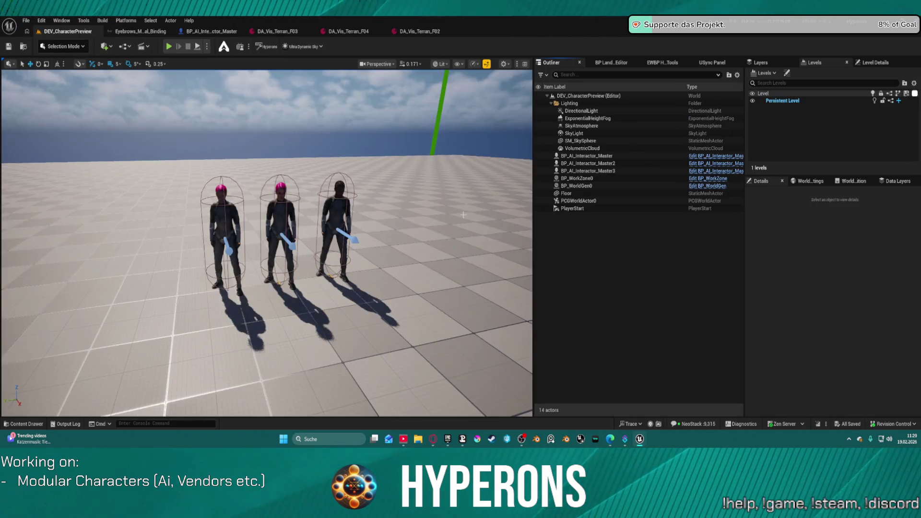
Select the middle pink-haired character and open its visual data asset DA_Vis_Terran_F02.
{"action": "scroll", "coordinate": [452, 209], "scroll_direction": "up", "scroll_amount": 5}
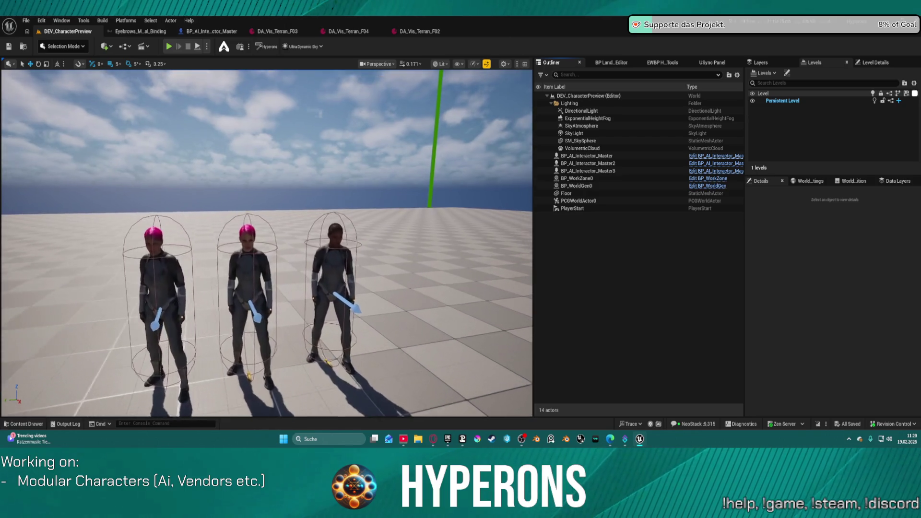
{"action": "scroll", "coordinate": [267, 243], "scroll_direction": "up", "scroll_amount": 3}
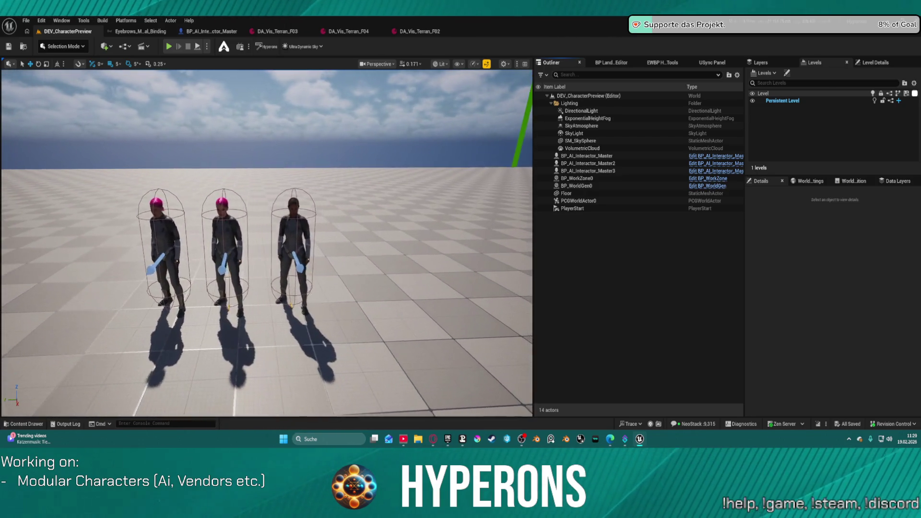
{"action": "key", "text": "a"}
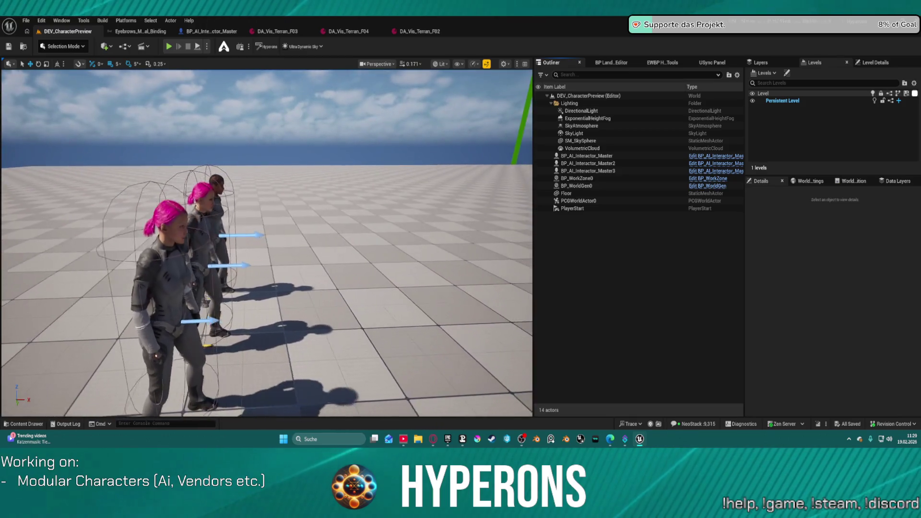
{"action": "left_click_drag", "start_coordinate": [451, 209], "coordinate": [311, 192]}
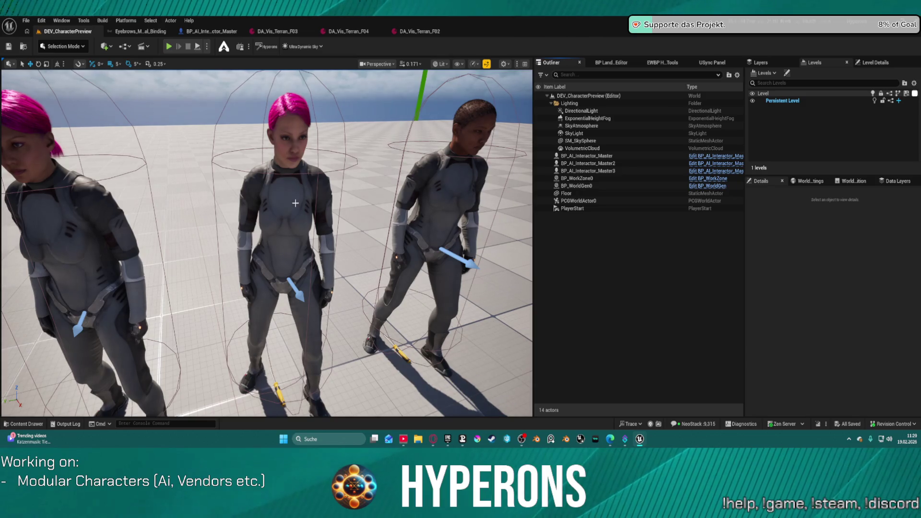
{"action": "left_click", "coordinate": [312, 192]}
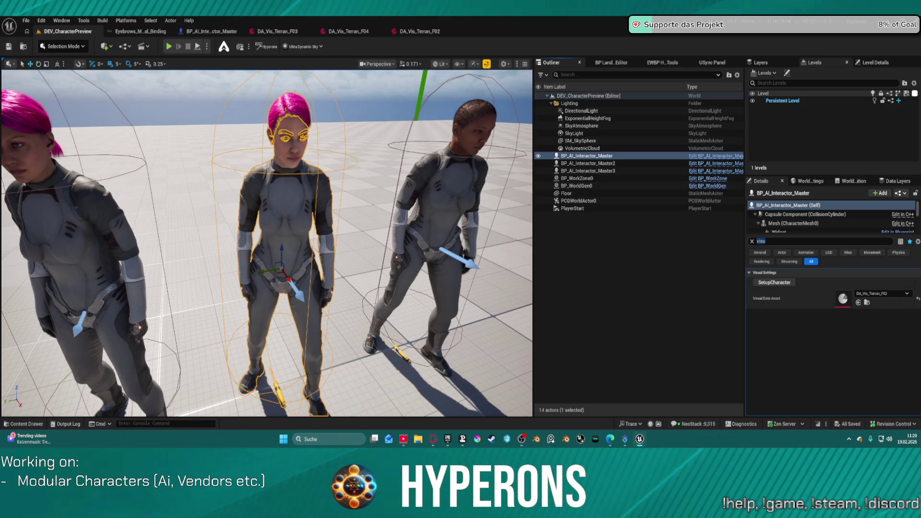
{"action": "left_click", "coordinate": [407, 34]}
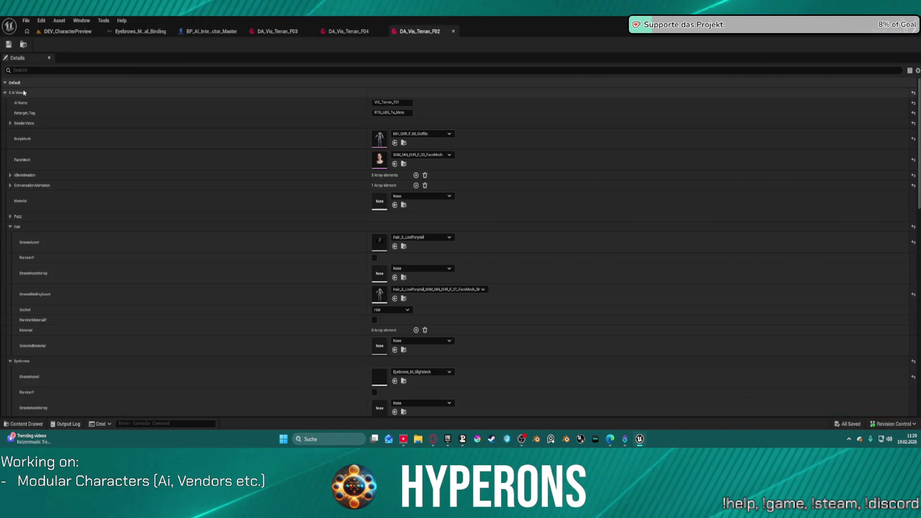
Compare the DA_Vis_Terran_F03 and F02 data assets, then go back to DEV_CharacterPreview.
{"action": "left_click", "coordinate": [281, 34]}
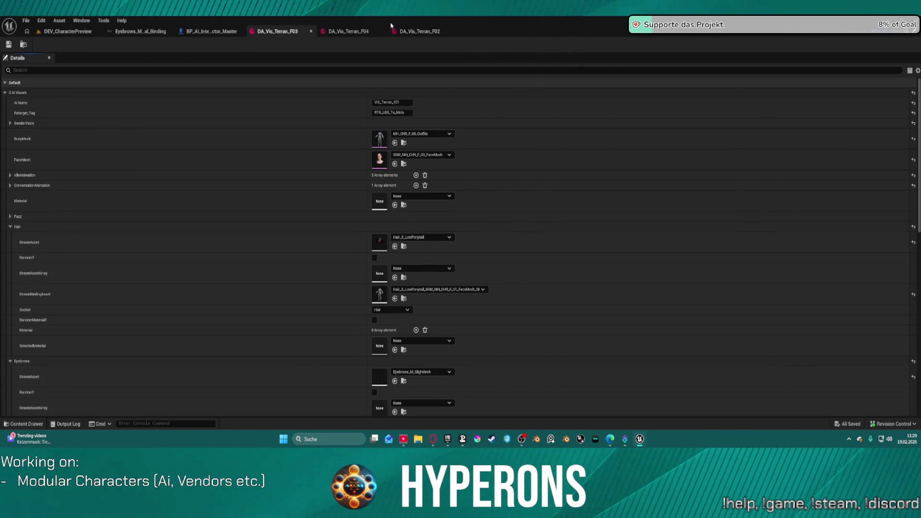
{"action": "left_click", "coordinate": [440, 35]}
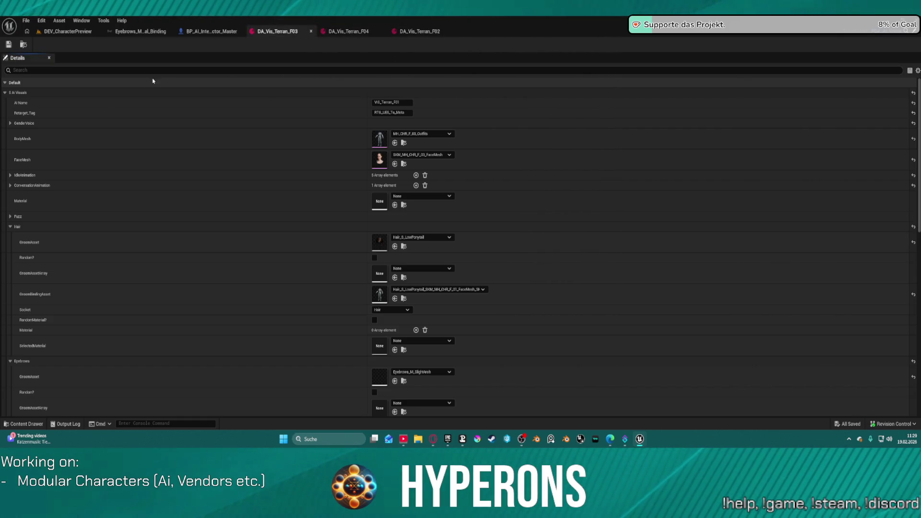
{"action": "left_click", "coordinate": [79, 34]}
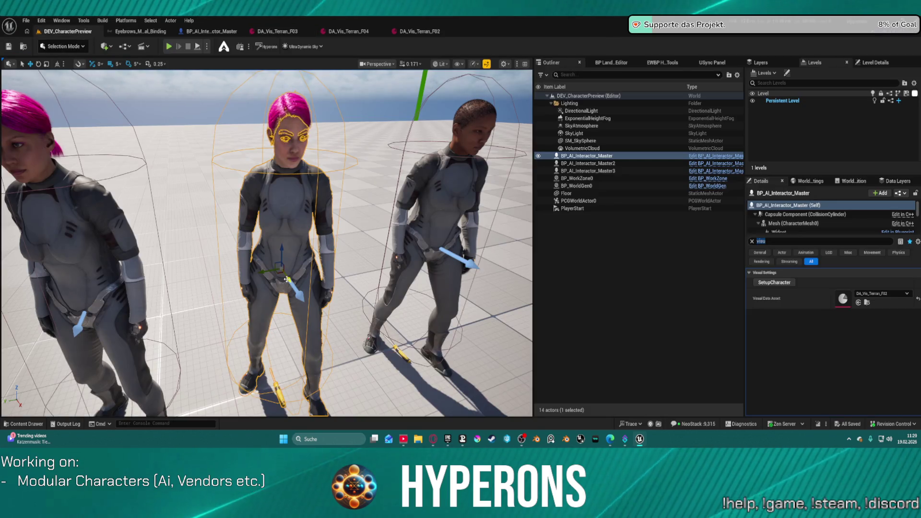
Duplicate the AI character as BP_AI_Interactor_Master4, place it right of the group, and run SetupCharacter.
{"action": "mouse_move", "coordinate": [293, 306]}
{"action": "left_mouse_down"}
{"action": "mouse_move", "coordinate": [235, 204]}
{"action": "mouse_move", "coordinate": [285, 273]}
{"action": "left_mouse_up"}
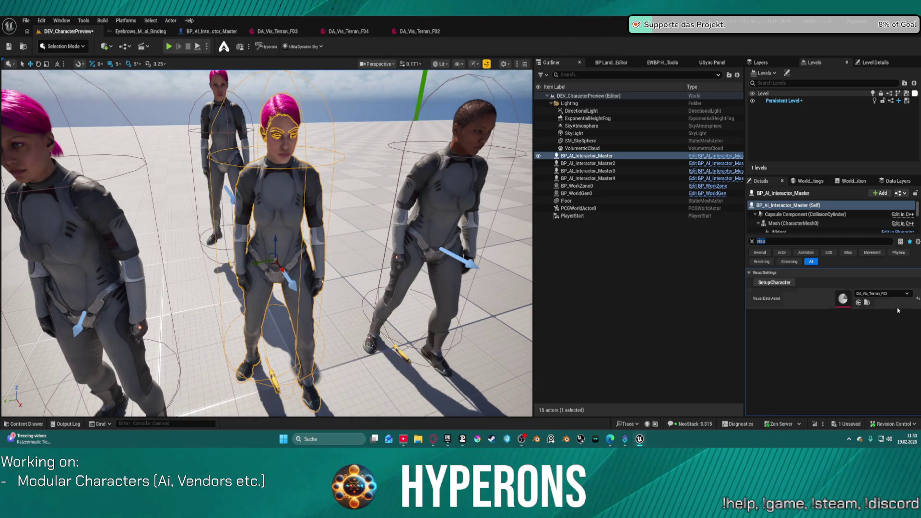
{"action": "left_click", "coordinate": [907, 293]}
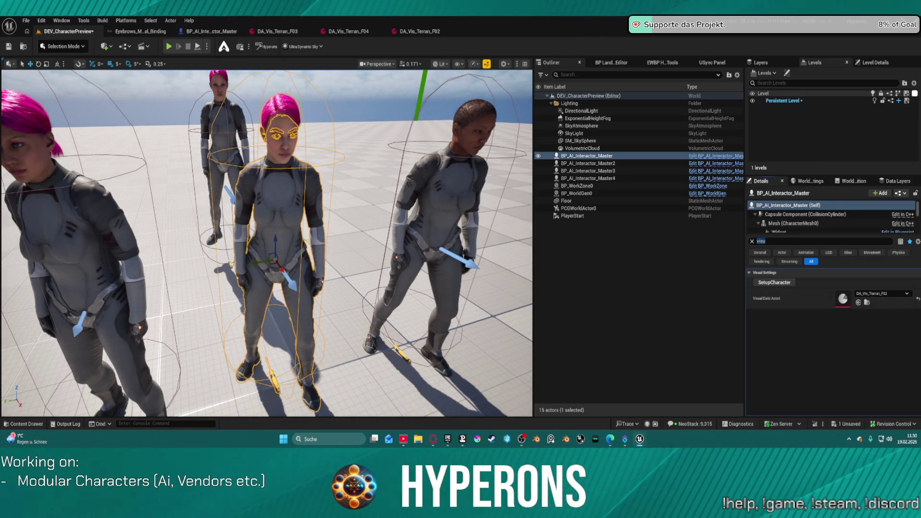
{"action": "scroll", "coordinate": [267, 243], "scroll_direction": "up", "scroll_amount": 8}
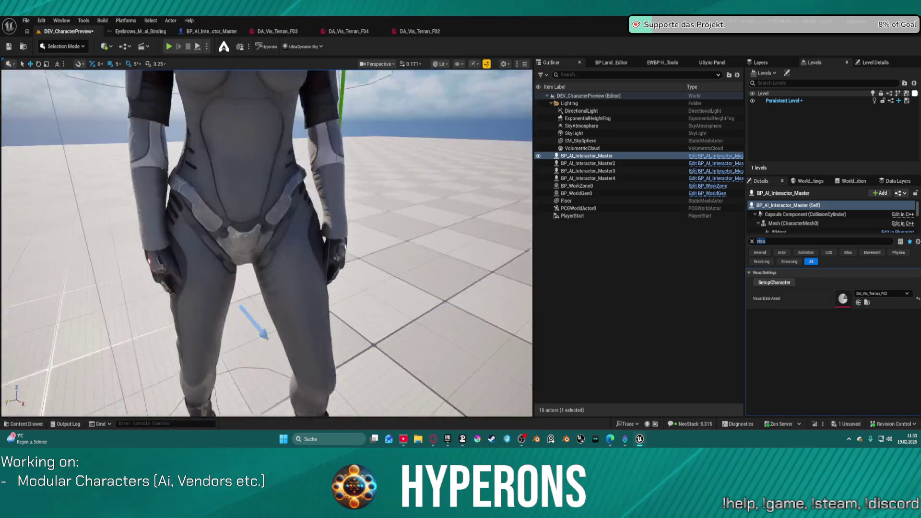
{"action": "scroll", "coordinate": [267, 243], "scroll_direction": "down", "scroll_amount": 6}
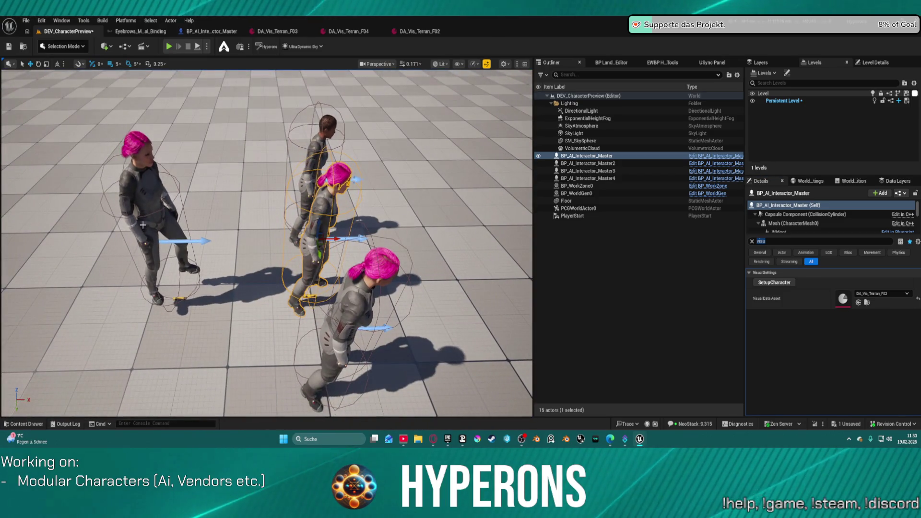
{"action": "left_click", "coordinate": [177, 242]}
{"action": "left_click_drag", "start_coordinate": [181, 243], "coordinate": [490, 226]}
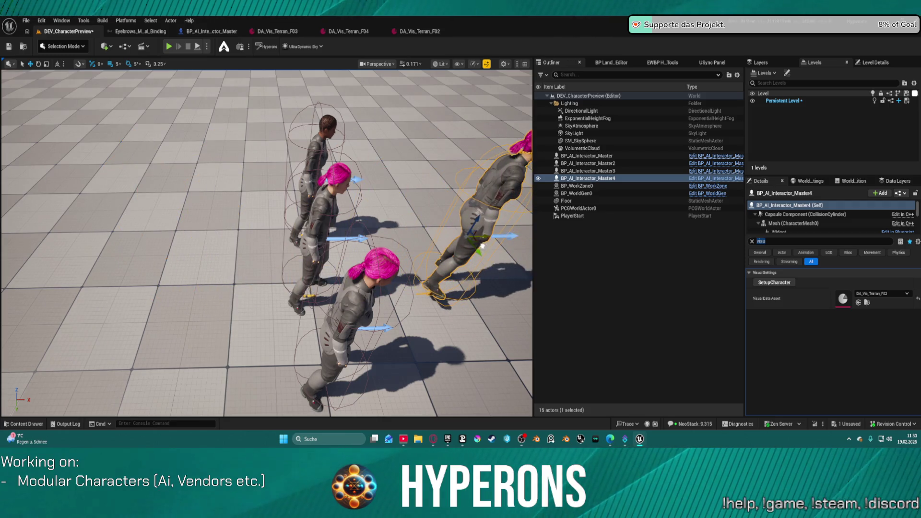
{"action": "scroll", "coordinate": [267, 243], "scroll_direction": "up", "scroll_amount": 4}
{"action": "left_click_drag", "start_coordinate": [267, 243], "coordinate": [288, 243]}
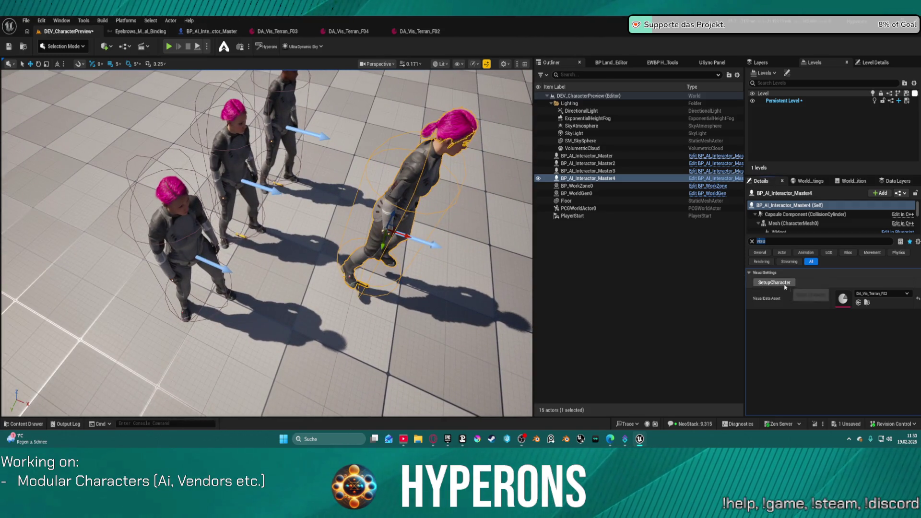
{"action": "left_click", "coordinate": [784, 285]}
Reposition BP_AI_Interactor_Master and BP_AI_Interactor_Master4 so the four characters stand in a line.
{"action": "left_click", "coordinate": [586, 155]}
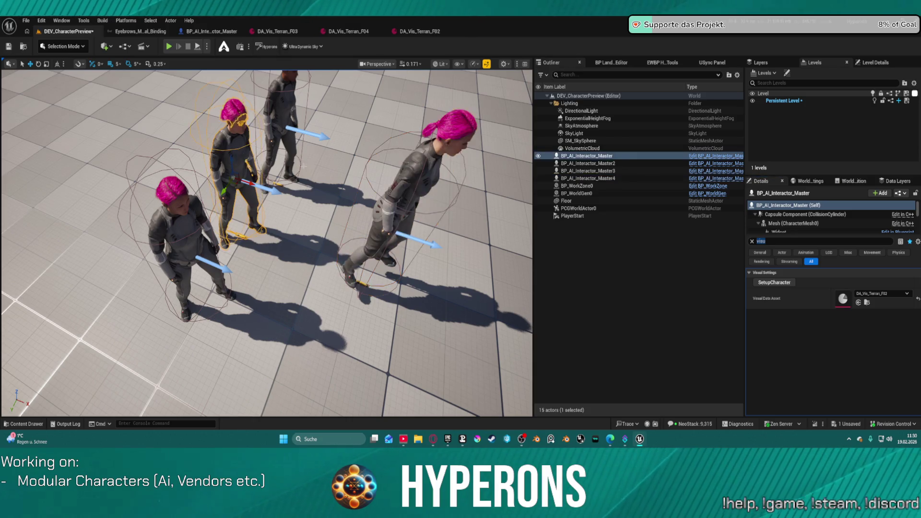
{"action": "key", "text": "f"}
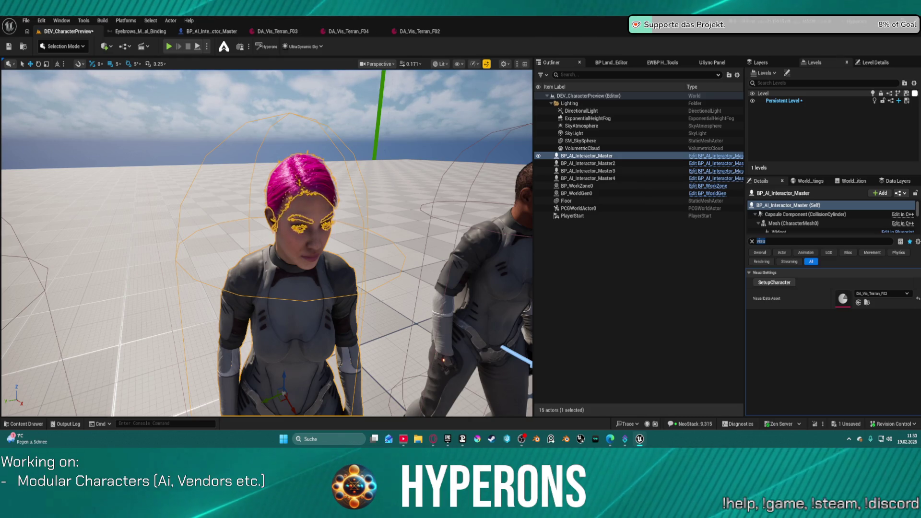
{"action": "left_click_drag", "start_coordinate": [267, 242], "coordinate": [267, 243]}
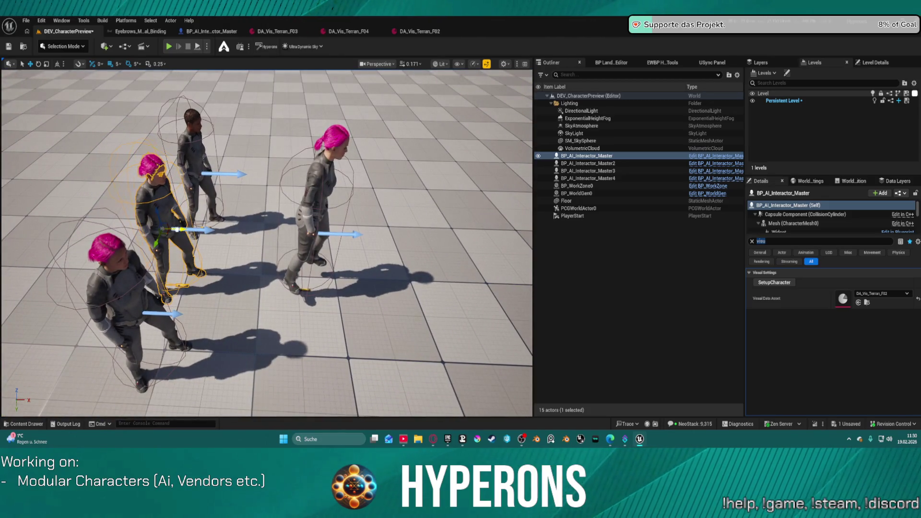
{"action": "mouse_move", "coordinate": [178, 229]}
{"action": "left_mouse_down"}
{"action": "mouse_move", "coordinate": [408, 245]}
{"action": "mouse_move", "coordinate": [439, 237]}
{"action": "left_mouse_up"}
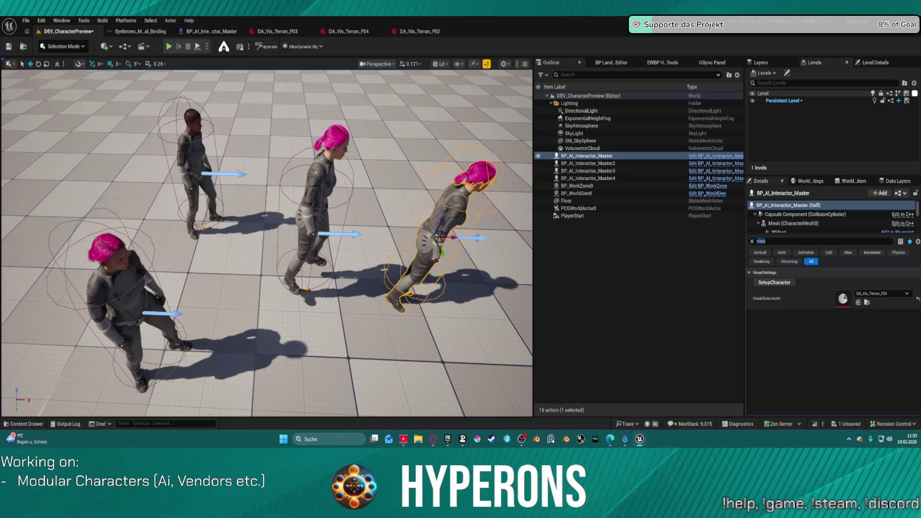
{"action": "left_click", "coordinate": [325, 227]}
{"action": "mouse_move", "coordinate": [329, 236]}
{"action": "left_mouse_down"}
{"action": "mouse_move", "coordinate": [154, 206]}
{"action": "mouse_move", "coordinate": [164, 235]}
{"action": "mouse_move", "coordinate": [182, 236]}
{"action": "mouse_move", "coordinate": [346, 195]}
{"action": "left_mouse_up"}
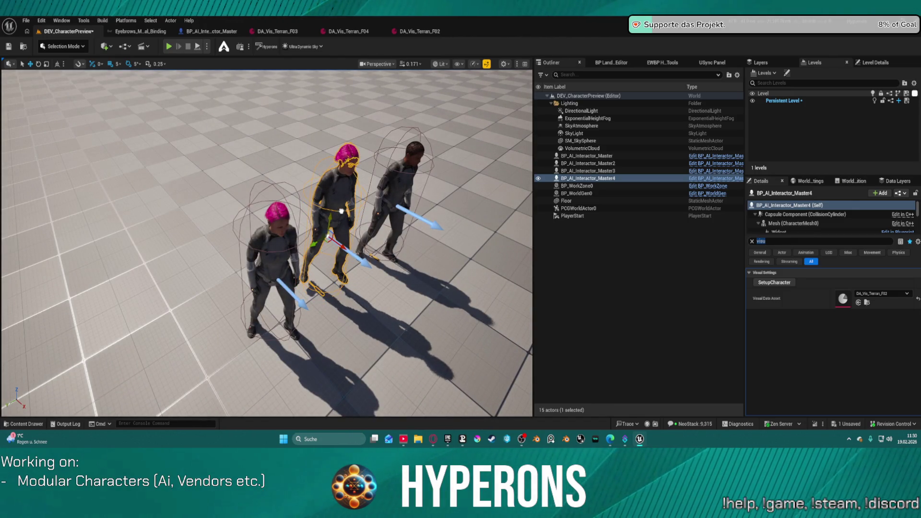
{"action": "mouse_move", "coordinate": [345, 195]}
{"action": "left_mouse_down"}
{"action": "mouse_move", "coordinate": [379, 206]}
{"action": "mouse_move", "coordinate": [336, 207]}
{"action": "mouse_move", "coordinate": [364, 192]}
{"action": "mouse_move", "coordinate": [365, 168]}
{"action": "mouse_move", "coordinate": [331, 183]}
{"action": "mouse_move", "coordinate": [115, 157]}
{"action": "left_mouse_up"}
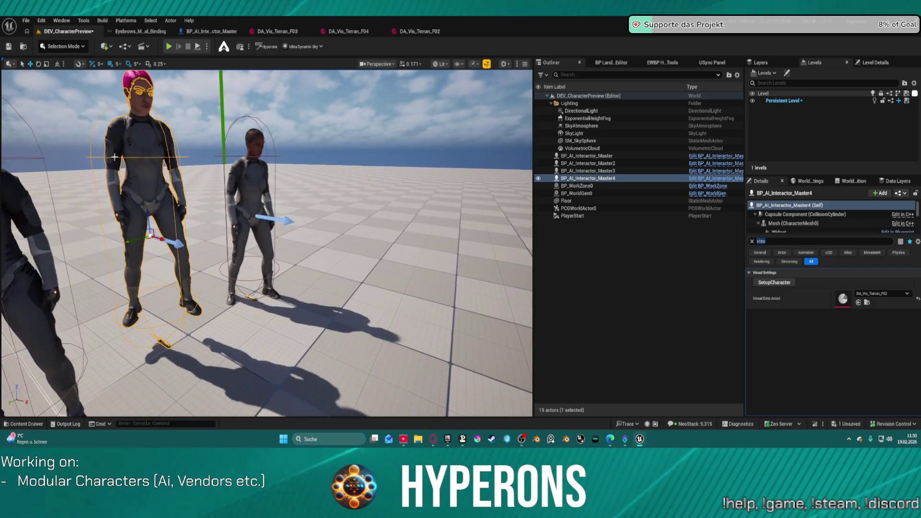
Assign DA_Vis_Terran_F03 as BP_AI_Interactor_Master4's visual data asset.
{"action": "left_click", "coordinate": [883, 293]}
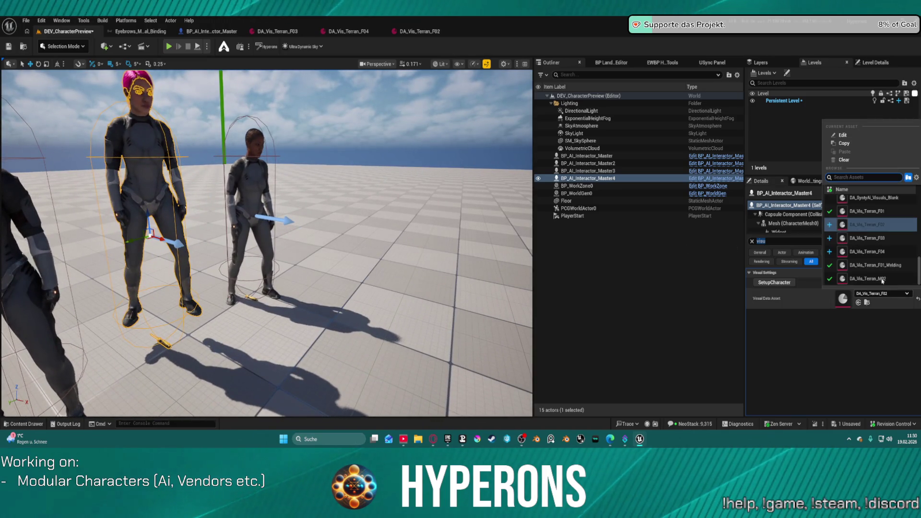
{"action": "left_click", "coordinate": [870, 239]}
{"action": "left_click_drag", "start_coordinate": [181, 162], "coordinate": [182, 162]}
Check BP_AI_Interactor_Master's visual data choices unchanged, then open the DA_Vis_Terran_F03 asset.
{"action": "left_click", "coordinate": [254, 202]}
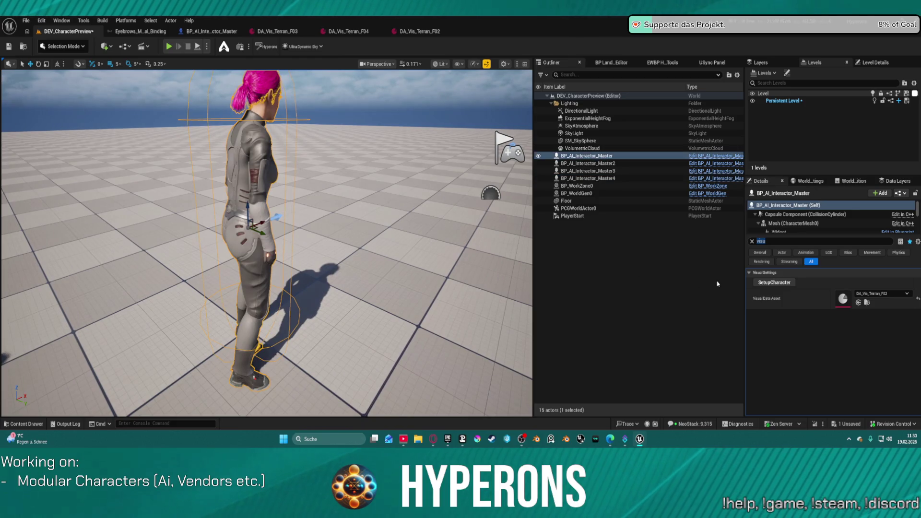
{"action": "left_click", "coordinate": [883, 293]}
{"action": "key", "text": "Escape"}
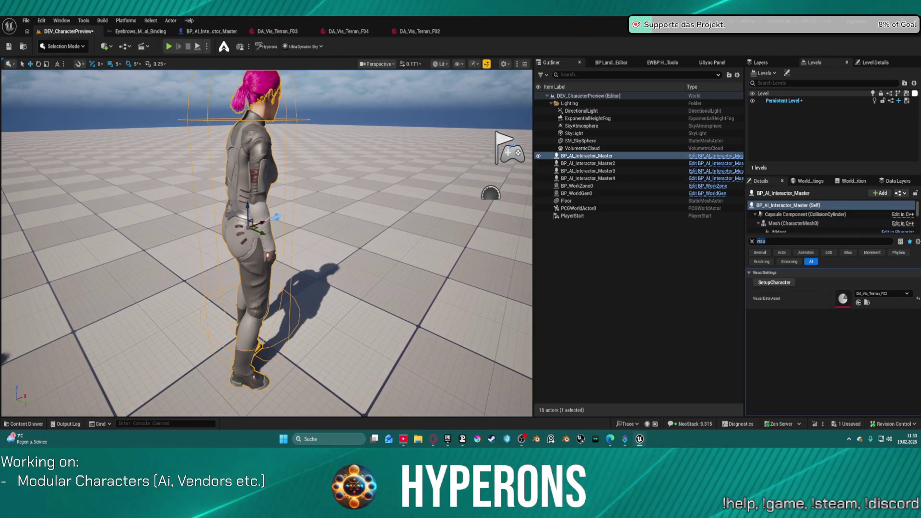
{"action": "scroll", "coordinate": [267, 243], "scroll_direction": "up", "scroll_amount": 5}
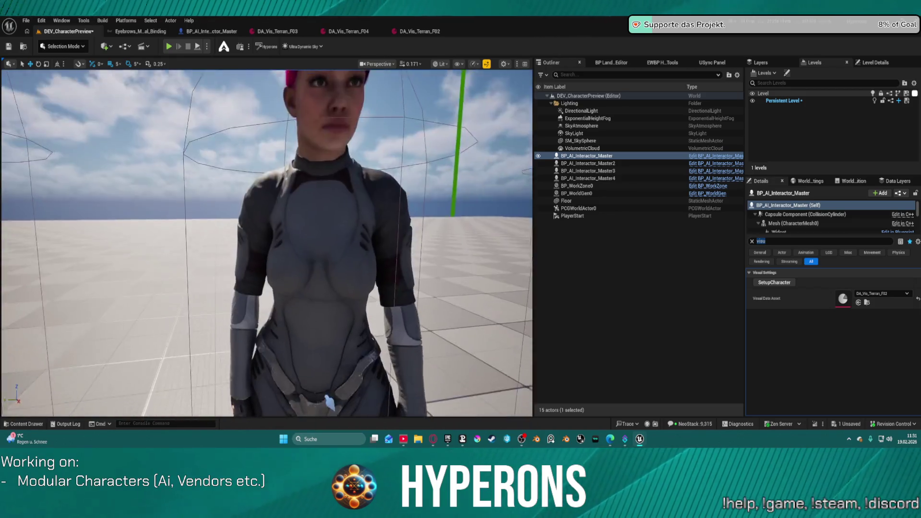
{"action": "scroll", "coordinate": [267, 243], "scroll_direction": "down", "scroll_amount": 3}
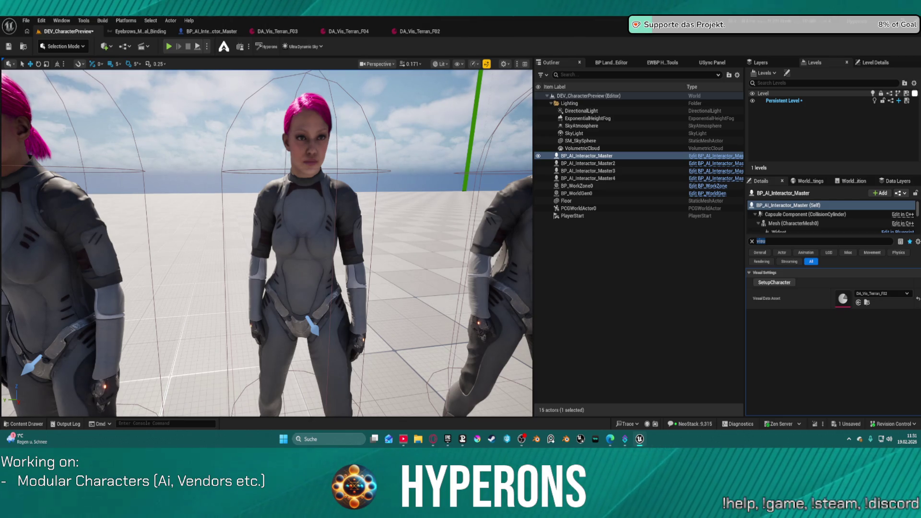
{"action": "left_click", "coordinate": [278, 32]}
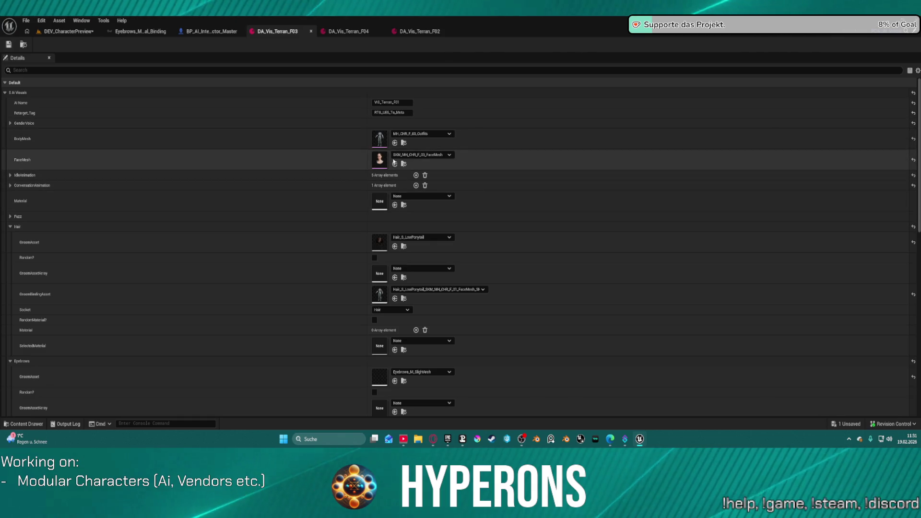
Switch DA_Vis_Terran_F03's hair to Hair_S_BobLayered with its binding and three BobLayered hair materials.
{"action": "scroll", "coordinate": [354, 264], "scroll_direction": "down", "scroll_amount": 3}
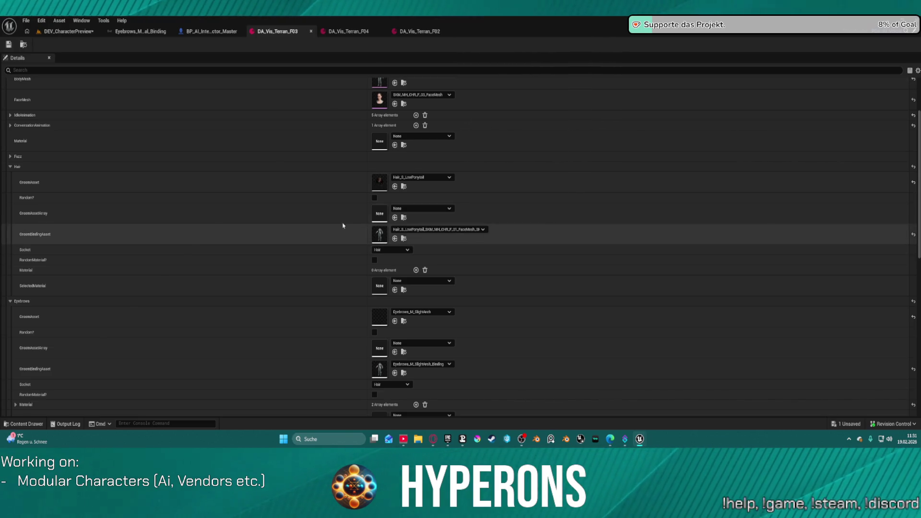
{"action": "left_click", "coordinate": [341, 183], "text": "shift"}
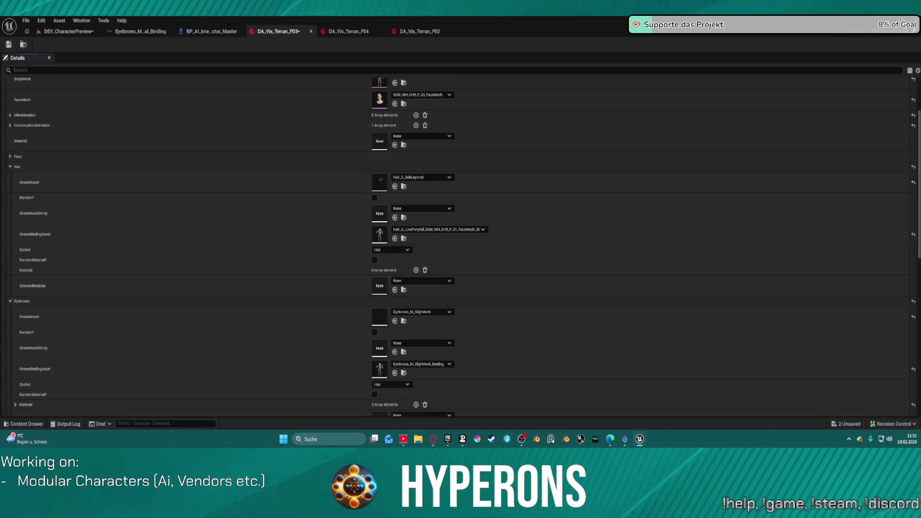
{"action": "left_click", "coordinate": [337, 234], "text": "shift"}
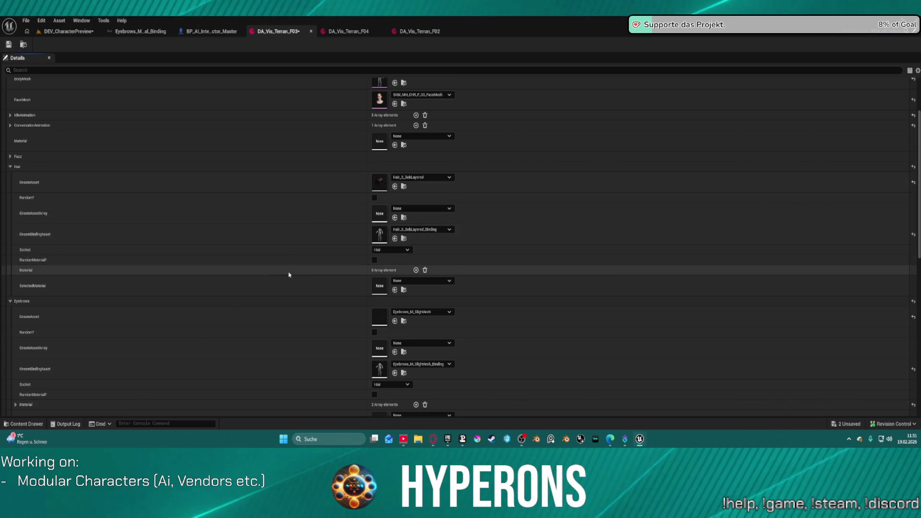
{"action": "left_click", "coordinate": [416, 270]}
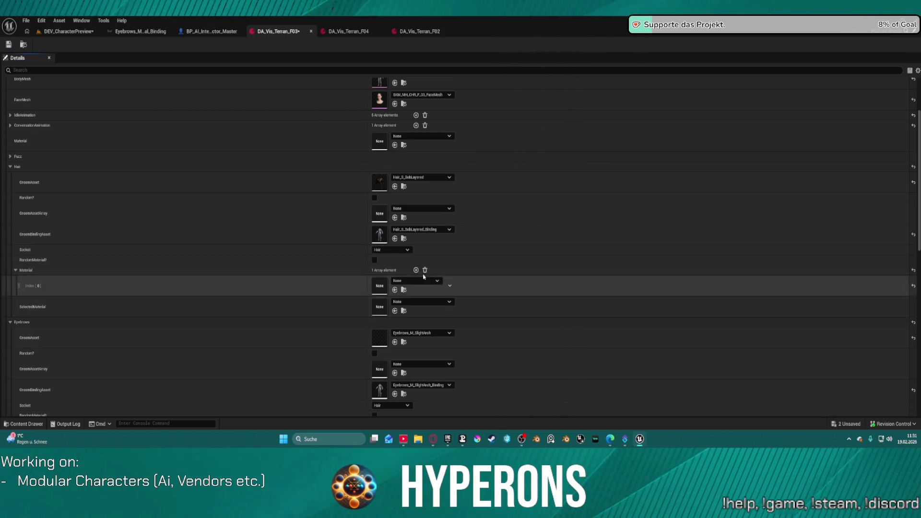
{"action": "left_click", "coordinate": [416, 270]}
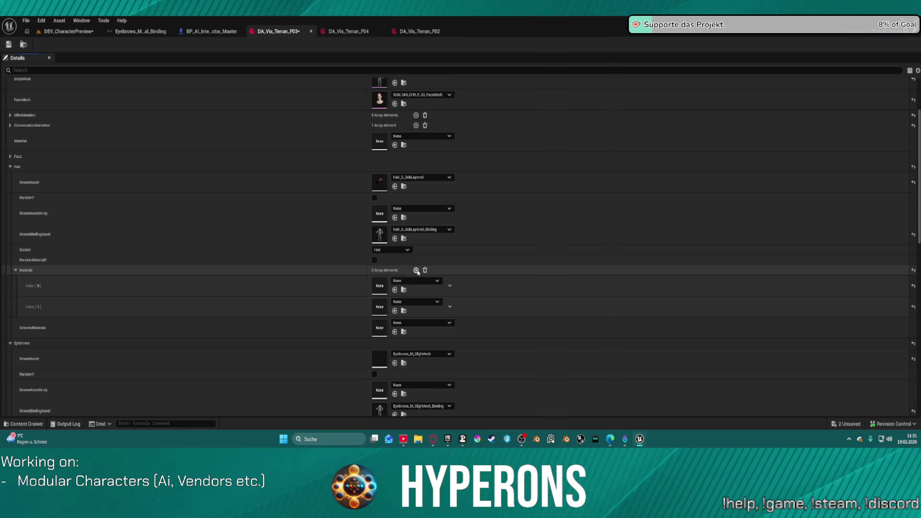
{"action": "left_click", "coordinate": [416, 270]}
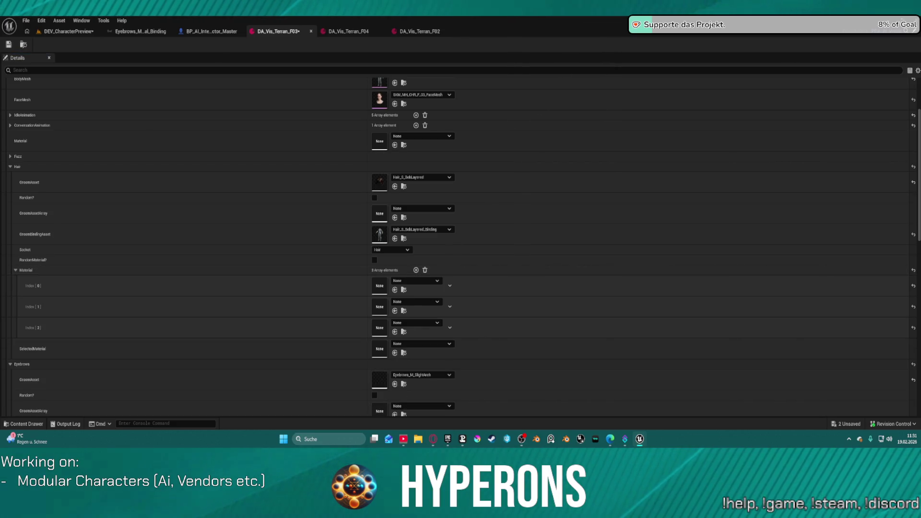
{"action": "left_click", "coordinate": [395, 290]}
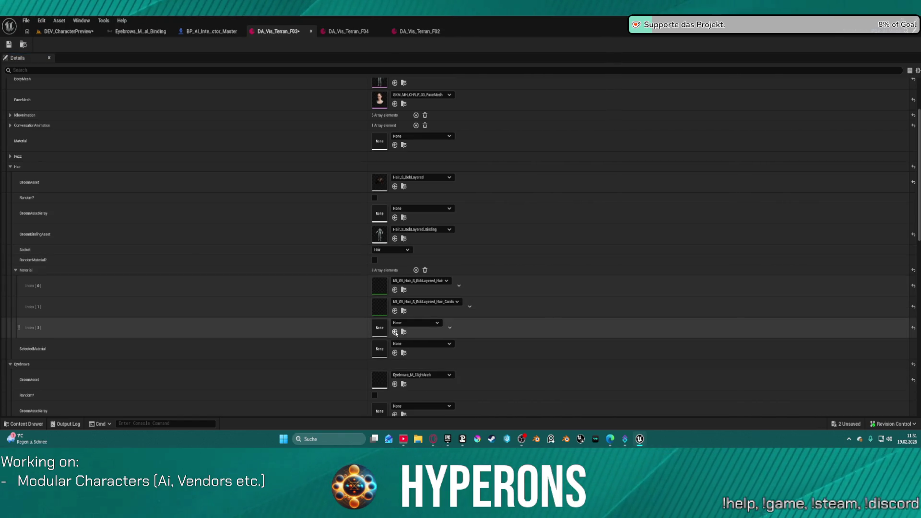
{"action": "left_click", "coordinate": [394, 332]}
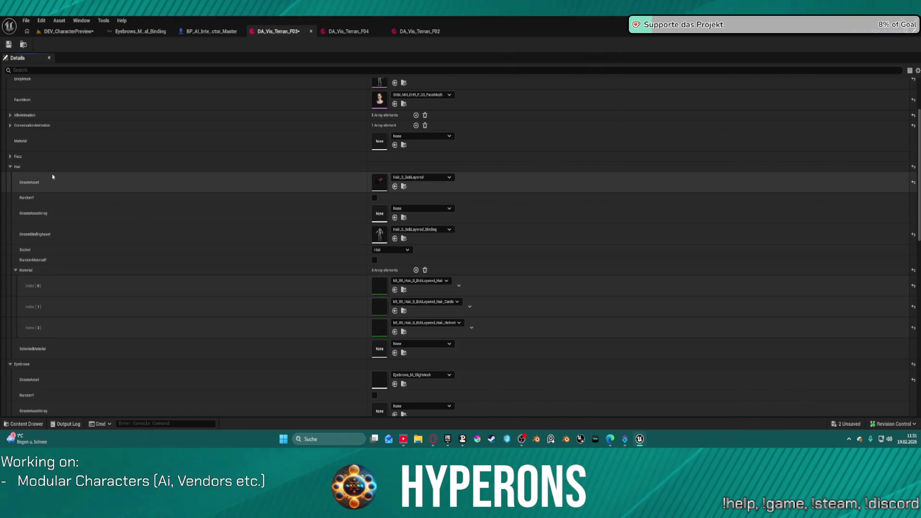
Save DA_Vis_Terran_F03 and return to the DEV_CharacterPreview level.
{"action": "left_click", "coordinate": [10, 167]}
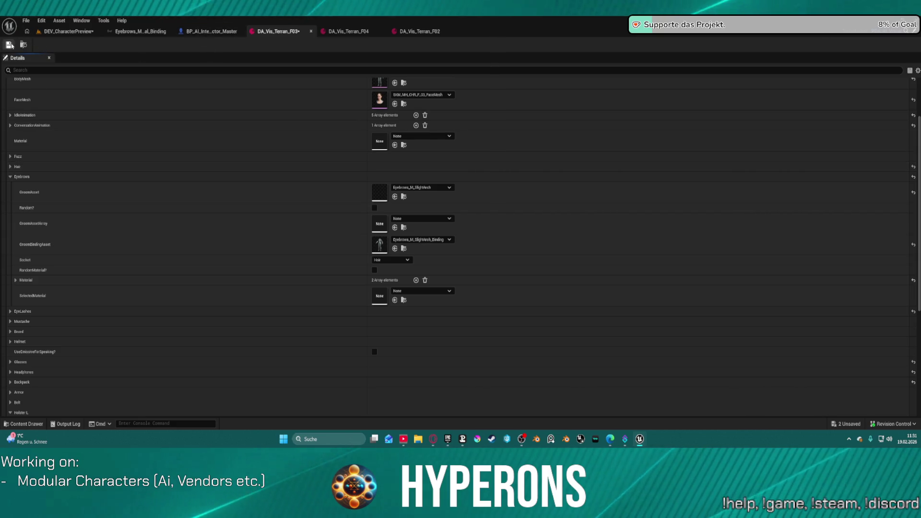
{"action": "left_click", "coordinate": [10, 44]}
{"action": "left_click", "coordinate": [67, 31]}
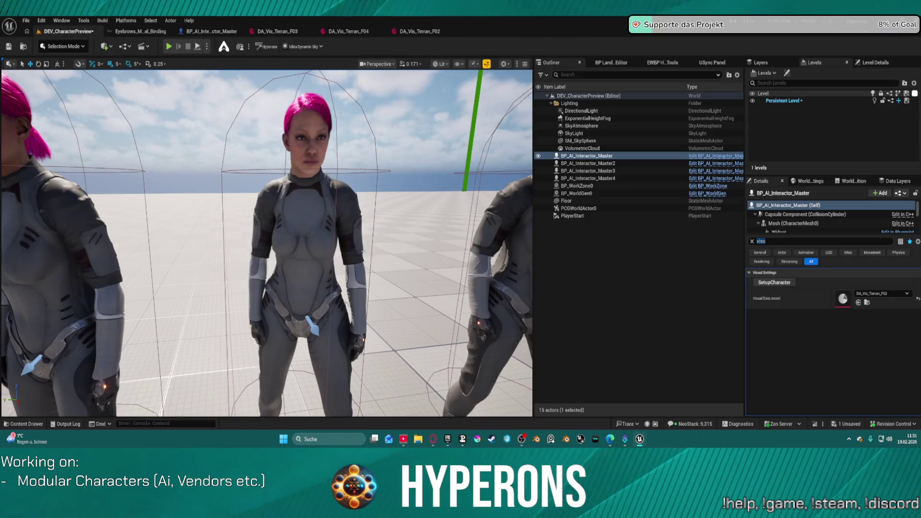
Inspect the middle character's auburn bob hair up close, then save the level with Ctrl+S.
{"action": "left_click", "coordinate": [588, 179]}
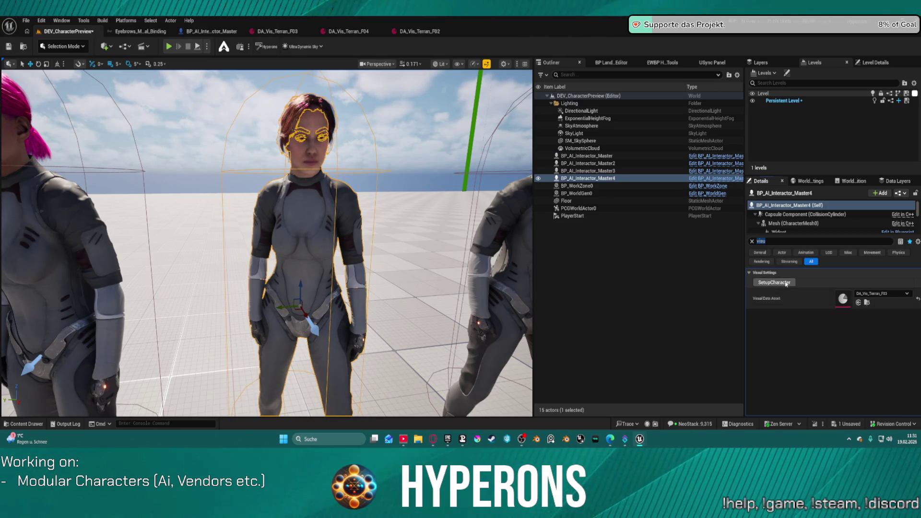
{"action": "left_click", "coordinate": [443, 130]}
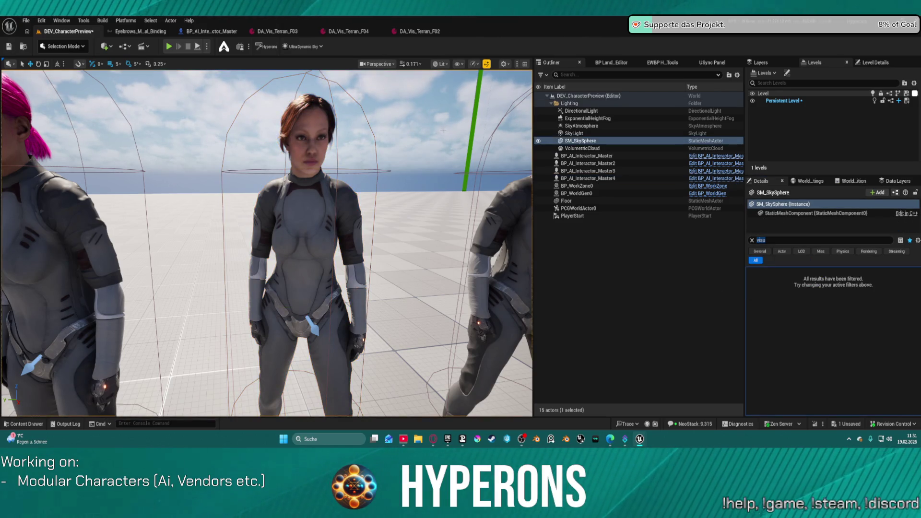
{"action": "scroll", "coordinate": [267, 243], "scroll_direction": "up", "scroll_amount": 10}
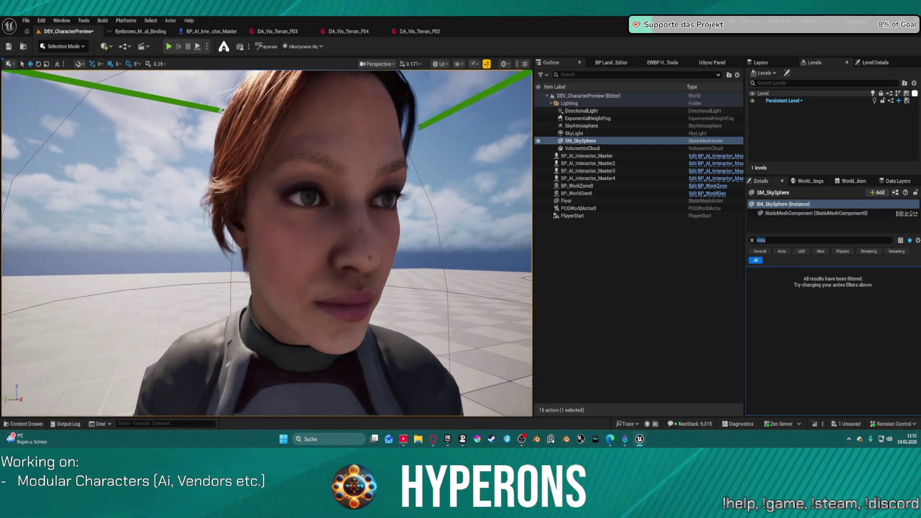
{"action": "scroll", "coordinate": [267, 243], "scroll_direction": "down", "scroll_amount": 5}
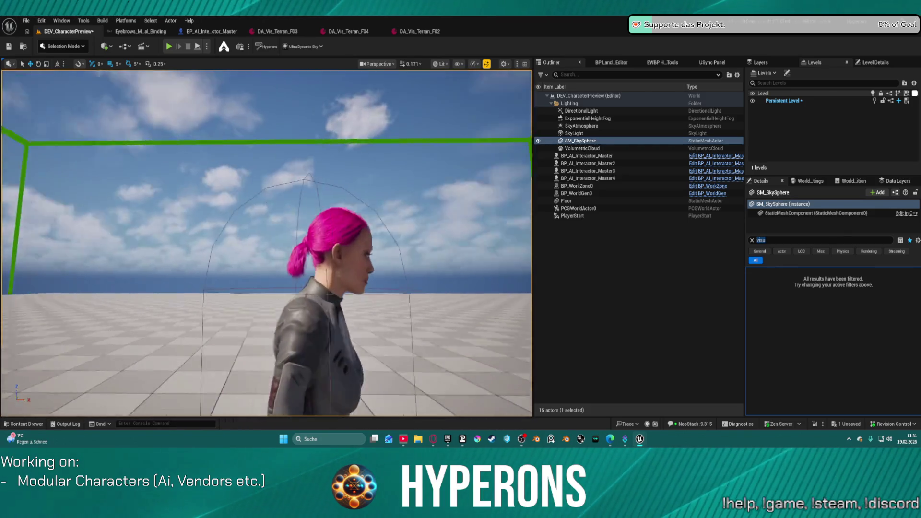
{"action": "mouse_move", "coordinate": [267, 244]}
{"action": "left_mouse_down"}
{"action": "mouse_move", "coordinate": [298, 237]}
{"action": "mouse_move", "coordinate": [269, 242]}
{"action": "mouse_move", "coordinate": [288, 240]}
{"action": "mouse_move", "coordinate": [278, 243]}
{"action": "left_mouse_up"}
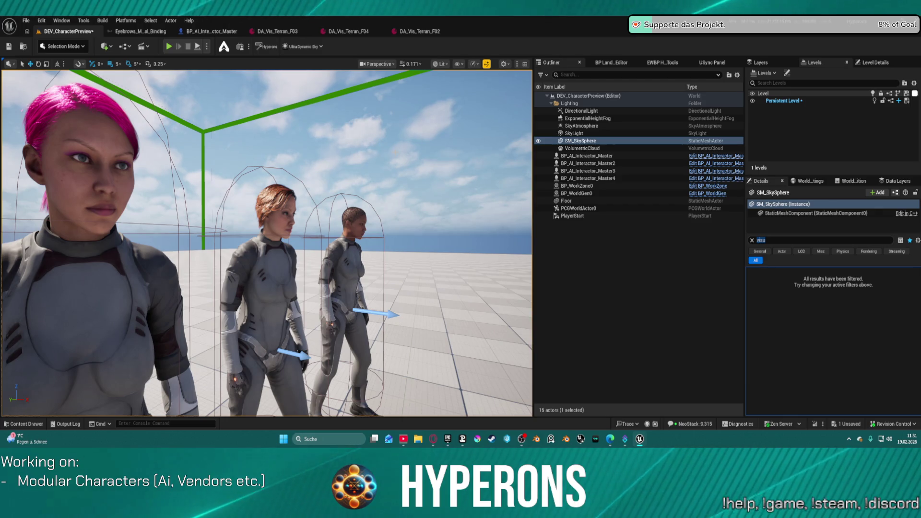
{"action": "key", "text": "ctrl+s"}
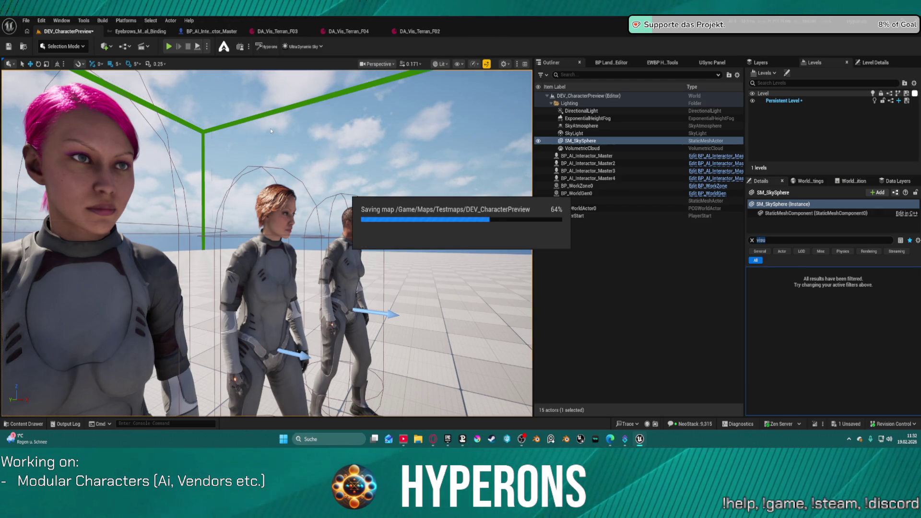
Frame all four characters in a row and select the pink-haired master character.
{"action": "left_click", "coordinate": [554, 260]}
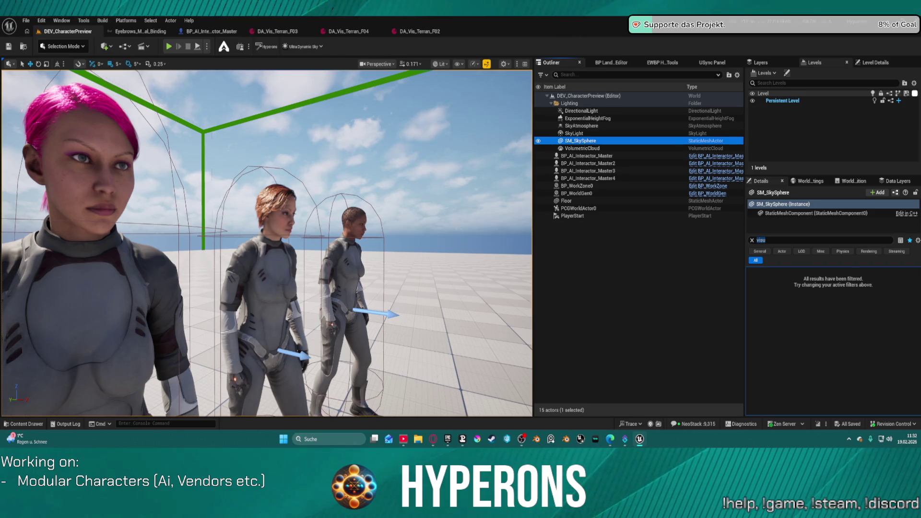
{"action": "mouse_move", "coordinate": [267, 243]}
{"action": "left_mouse_down"}
{"action": "mouse_move", "coordinate": [231, 238]}
{"action": "mouse_move", "coordinate": [288, 243]}
{"action": "mouse_move", "coordinate": [271, 396]}
{"action": "left_mouse_up"}
{"action": "left_click", "coordinate": [269, 240]}
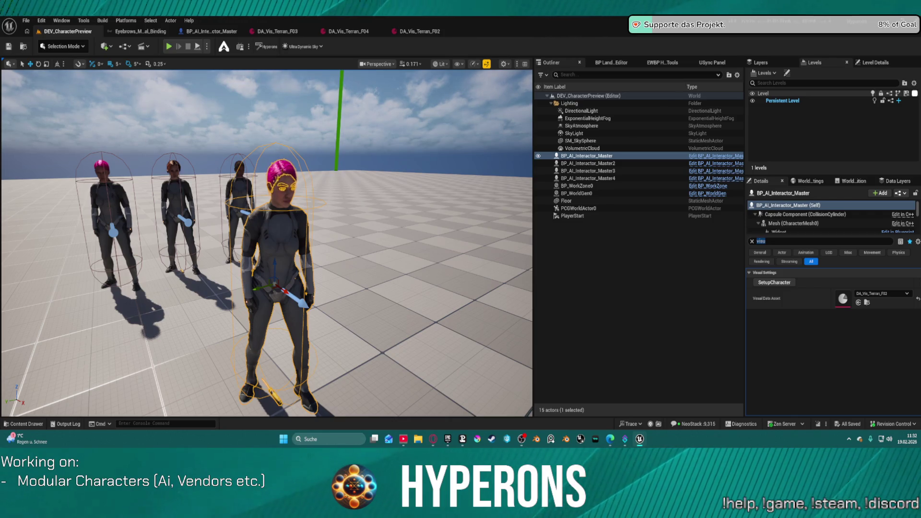
{"action": "mouse_move", "coordinate": [384, 288]}
{"action": "left_mouse_down"}
{"action": "mouse_move", "coordinate": [374, 326]}
{"action": "mouse_move", "coordinate": [374, 307]}
{"action": "left_mouse_up"}
Add a Nav Mesh Bounds Volume via a 'nav' search, raise it above the floor, and start Play.
{"action": "left_click", "coordinate": [127, 47]}
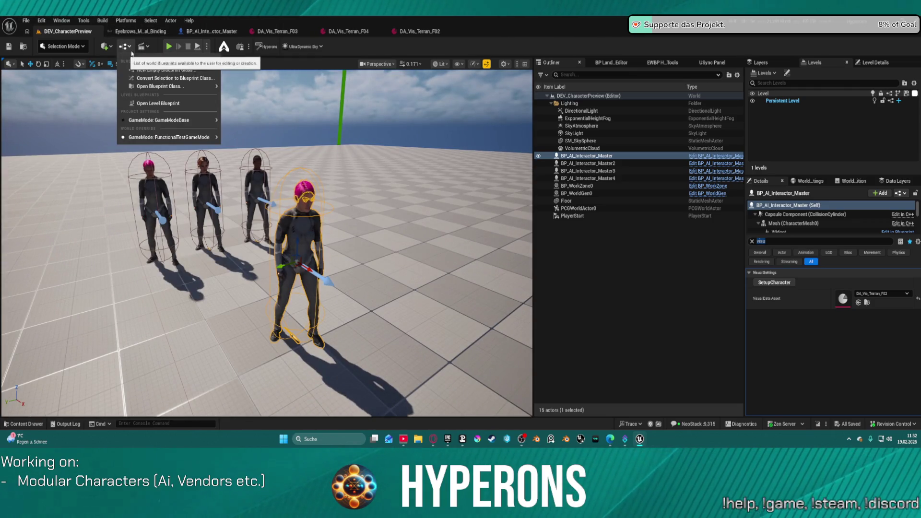
{"action": "left_click", "coordinate": [111, 47]}
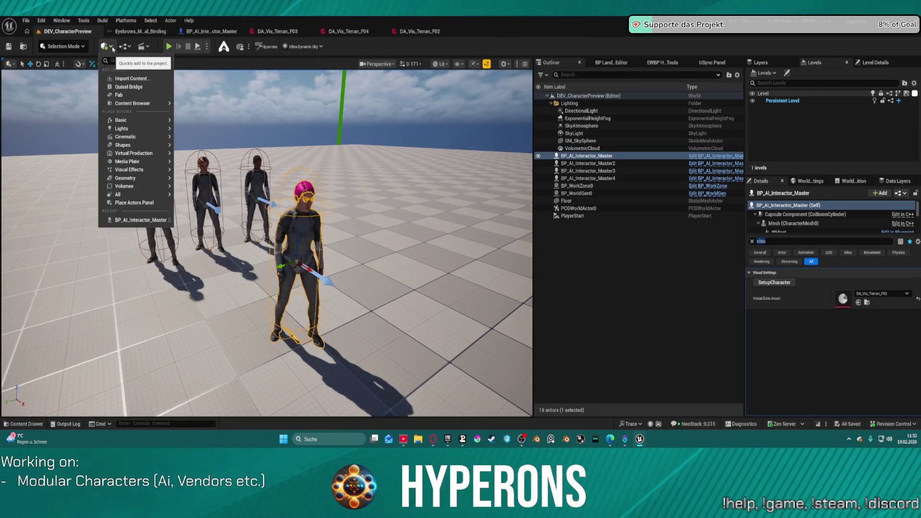
{"action": "type", "text": "na"}
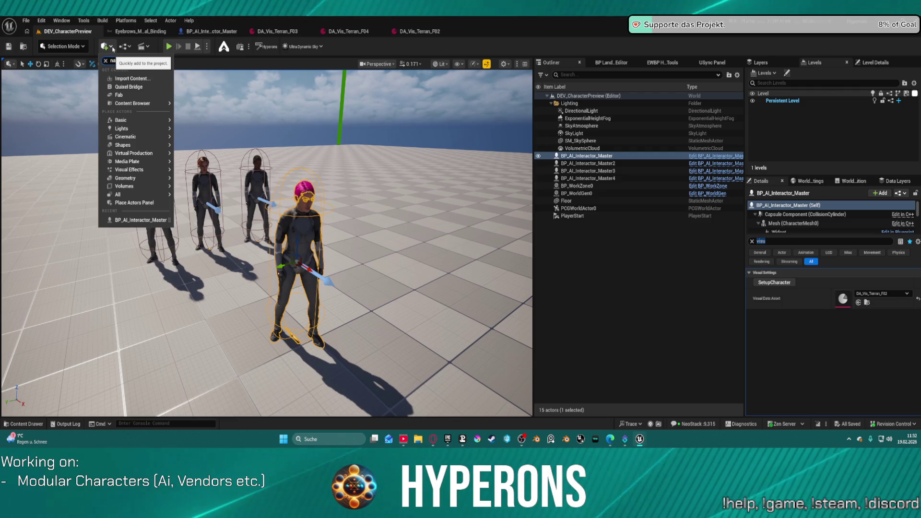
{"action": "type", "text": "v"}
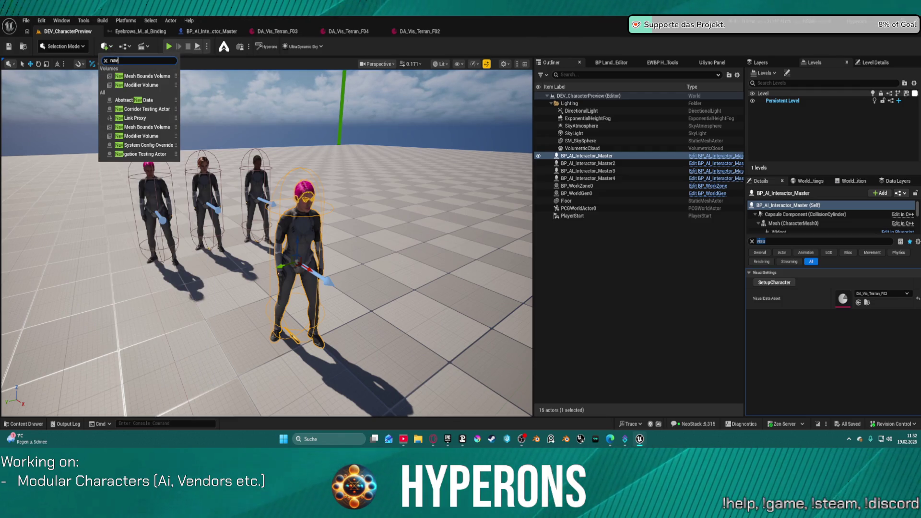
{"action": "left_click", "coordinate": [157, 77]}
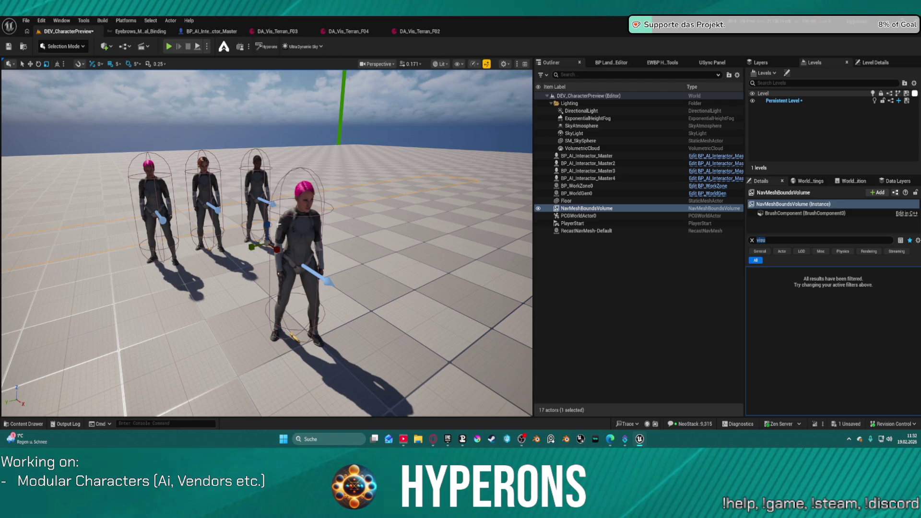
{"action": "left_click_drag", "start_coordinate": [266, 224], "coordinate": [276, 247]}
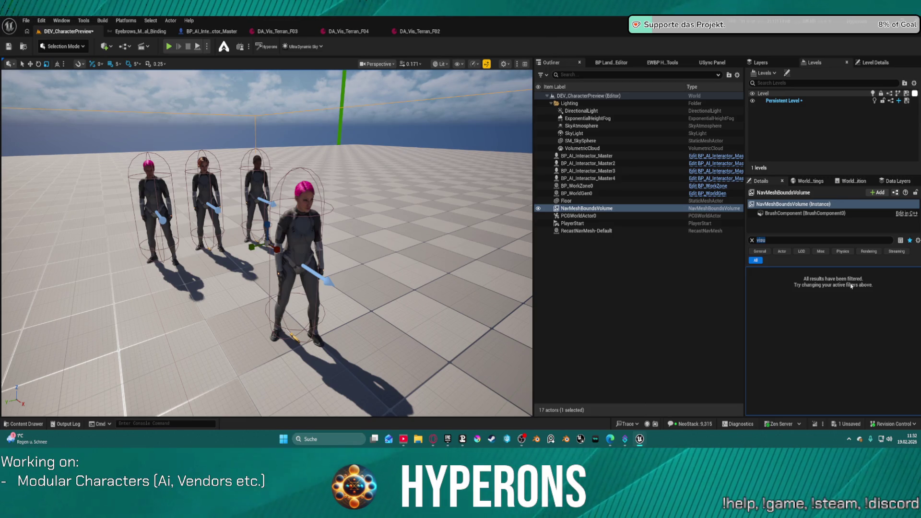
{"action": "left_click", "coordinate": [197, 46]}
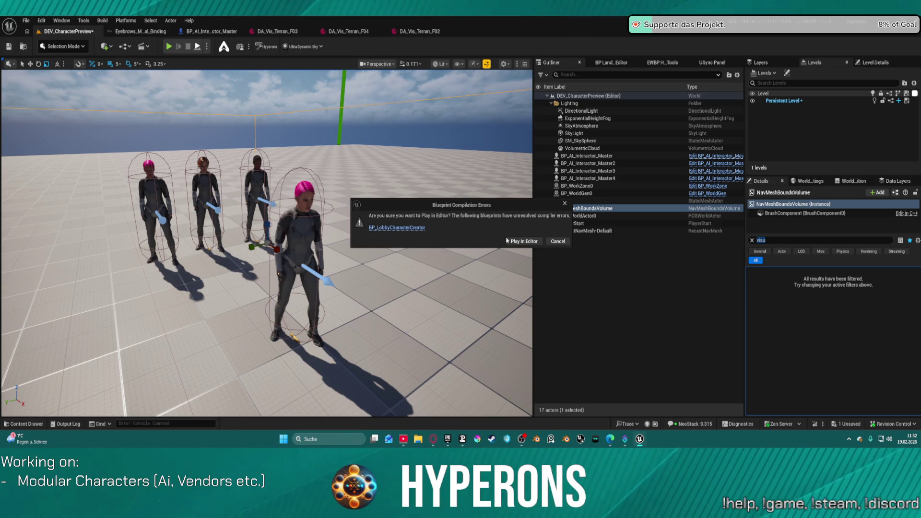
Play in Editor despite the compile errors, stop the test with Esc, and select the pink-haired character.
{"action": "left_click", "coordinate": [535, 242]}
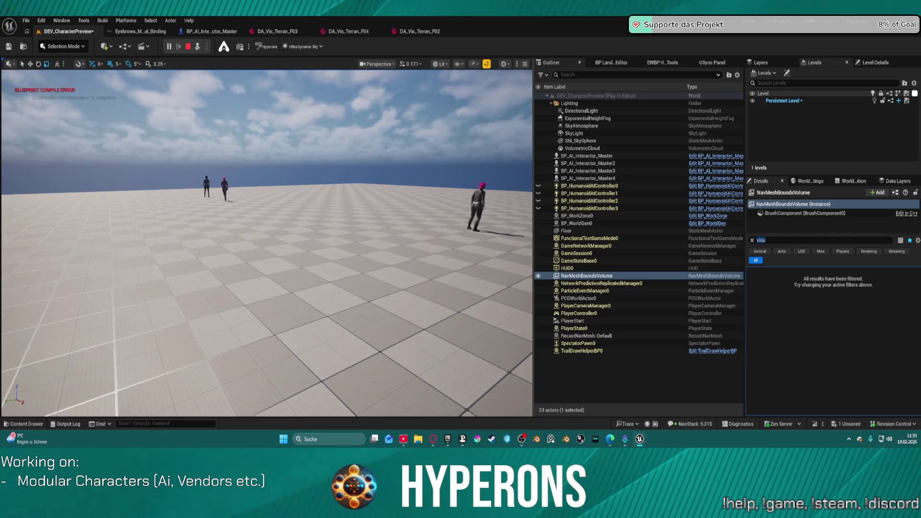
{"action": "key", "text": "Escape"}
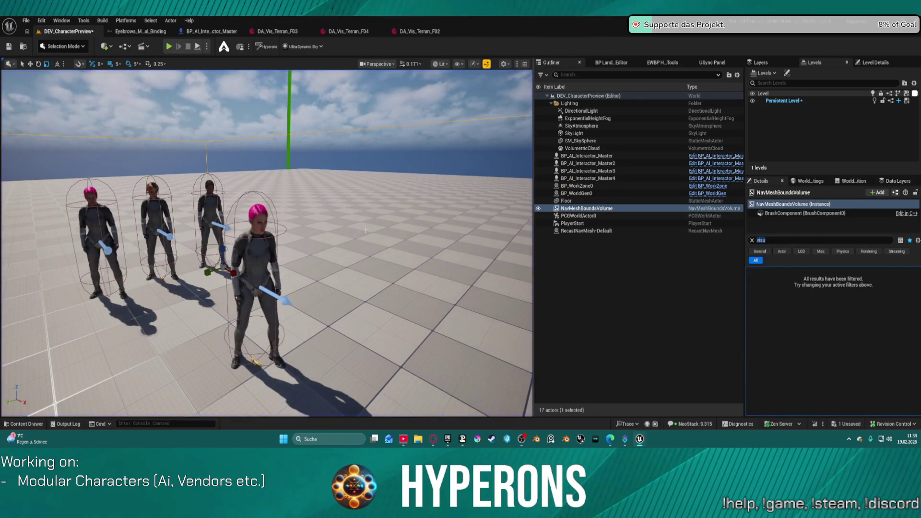
{"action": "scroll", "coordinate": [317, 214], "scroll_direction": "up", "scroll_amount": 6}
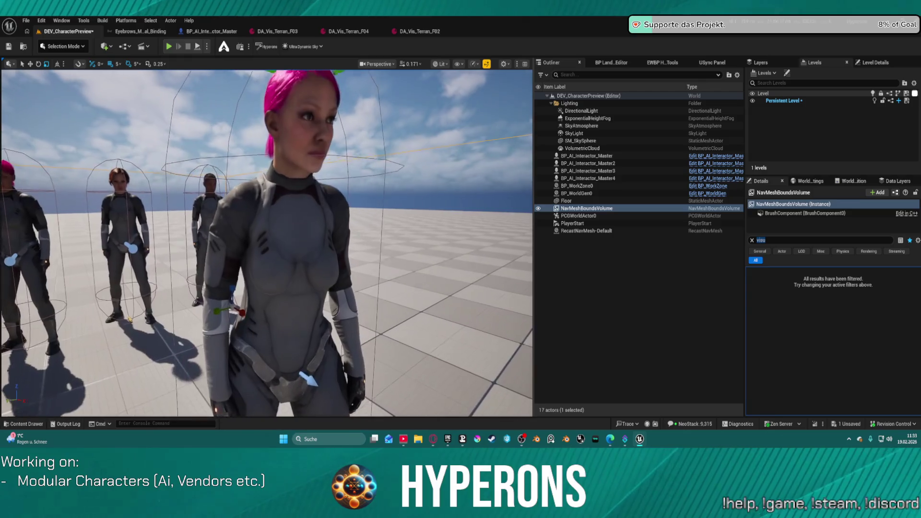
{"action": "left_click_drag", "start_coordinate": [317, 214], "coordinate": [243, 226]}
{"action": "left_click", "coordinate": [243, 226]}
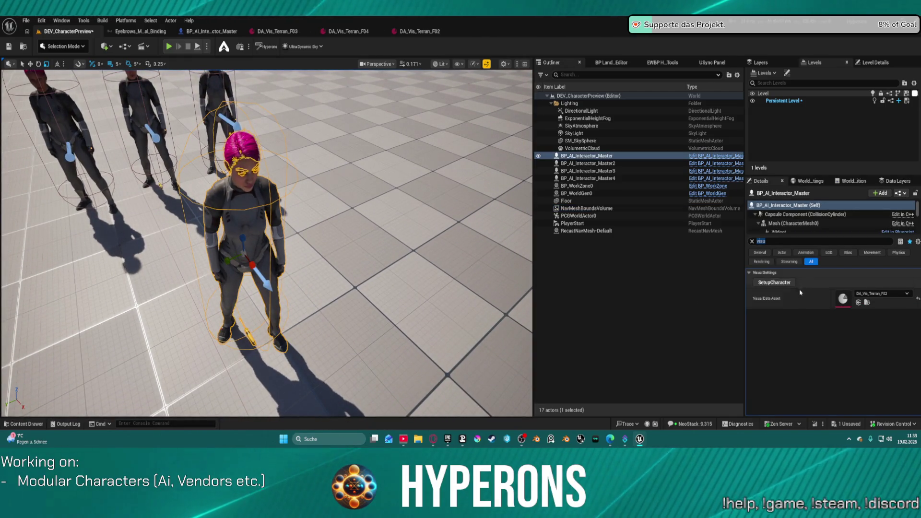
{"action": "left_click", "coordinate": [417, 32]}
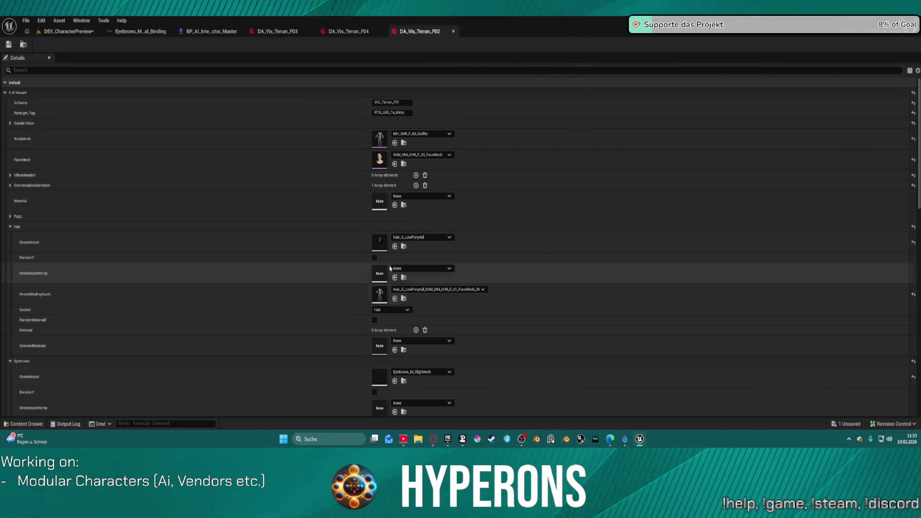
{"action": "scroll", "coordinate": [390, 262], "scroll_direction": "down", "scroll_amount": 1}
{"action": "scroll", "coordinate": [389, 263], "scroll_direction": "down", "scroll_amount": 2}
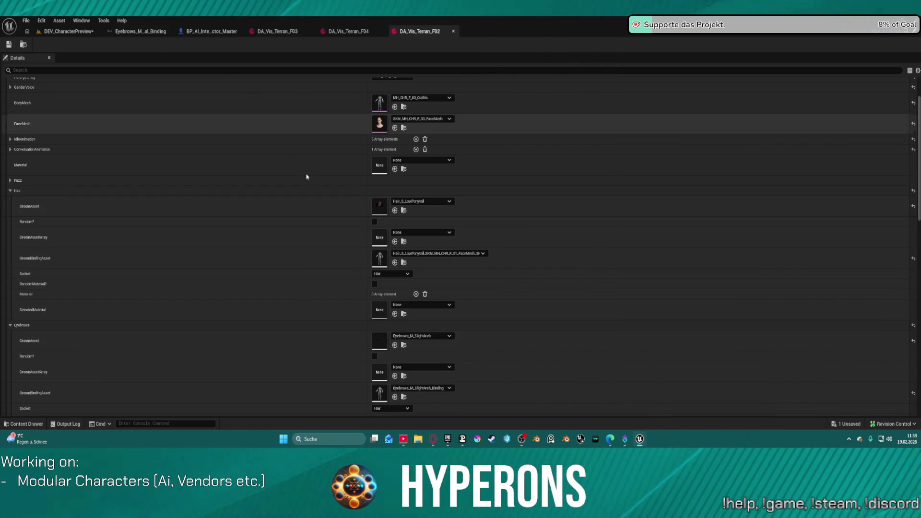
{"action": "scroll", "coordinate": [384, 315], "scroll_direction": "down", "scroll_amount": 1}
{"action": "scroll", "coordinate": [379, 296], "scroll_direction": "down", "scroll_amount": 6}
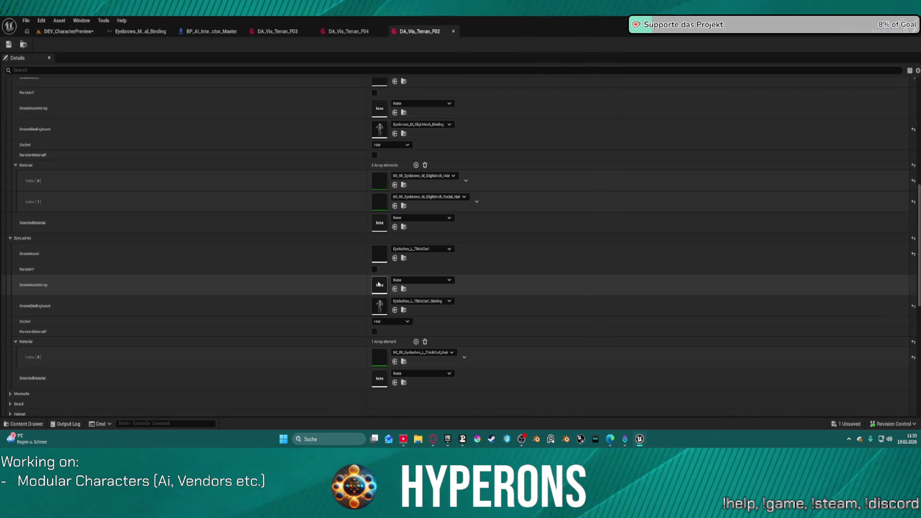
{"action": "scroll", "coordinate": [379, 284], "scroll_direction": "up", "scroll_amount": 2}
{"action": "left_click", "coordinate": [69, 31]}
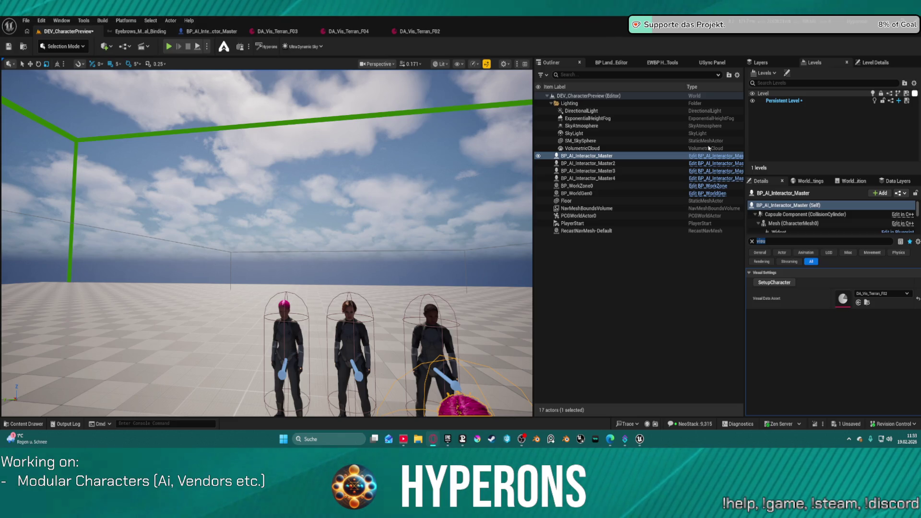
{"action": "mouse_move", "coordinate": [391, 277]}
{"action": "left_mouse_down"}
{"action": "mouse_move", "coordinate": [316, 257]}
{"action": "mouse_move", "coordinate": [310, 223]}
{"action": "mouse_move", "coordinate": [262, 230]}
{"action": "left_mouse_up"}
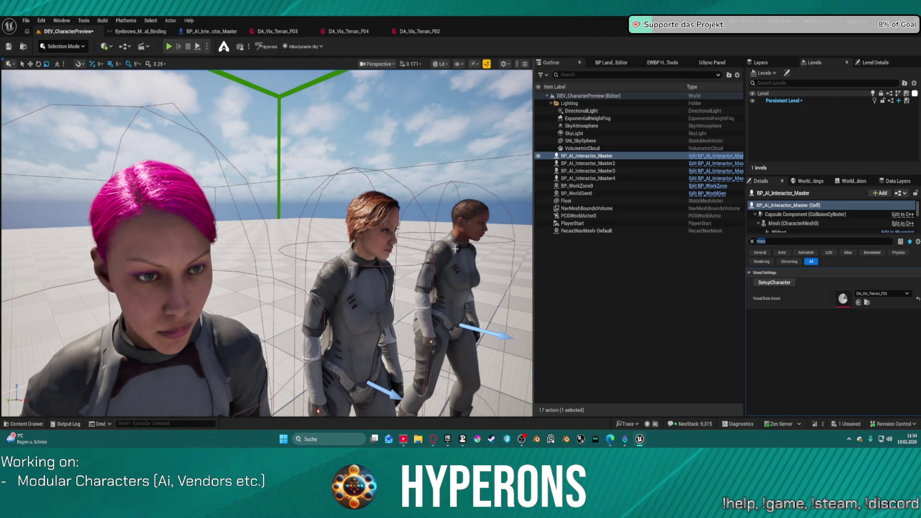
{"action": "key", "text": "f"}
{"action": "mouse_move", "coordinate": [451, 246]}
{"action": "left_mouse_down"}
{"action": "mouse_move", "coordinate": [379, 249]}
{"action": "mouse_move", "coordinate": [283, 230]}
{"action": "left_mouse_up"}
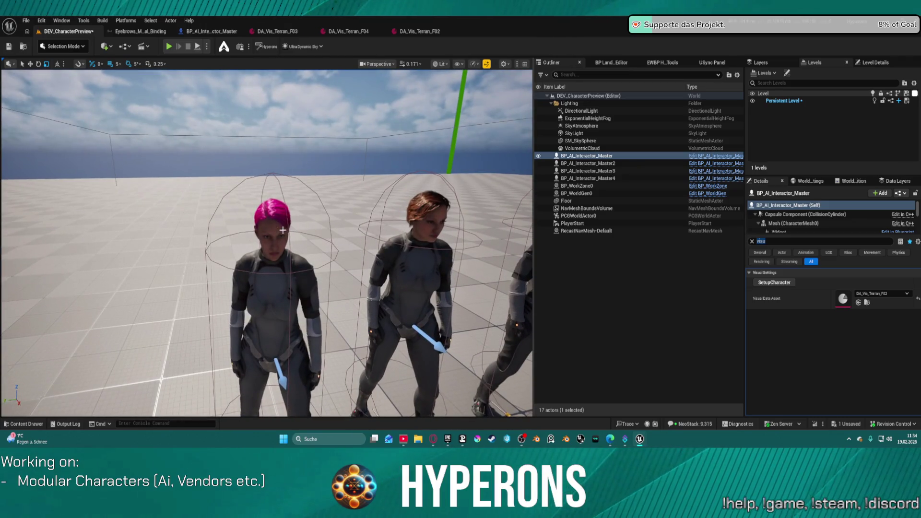
{"action": "double_click", "coordinate": [588, 163]}
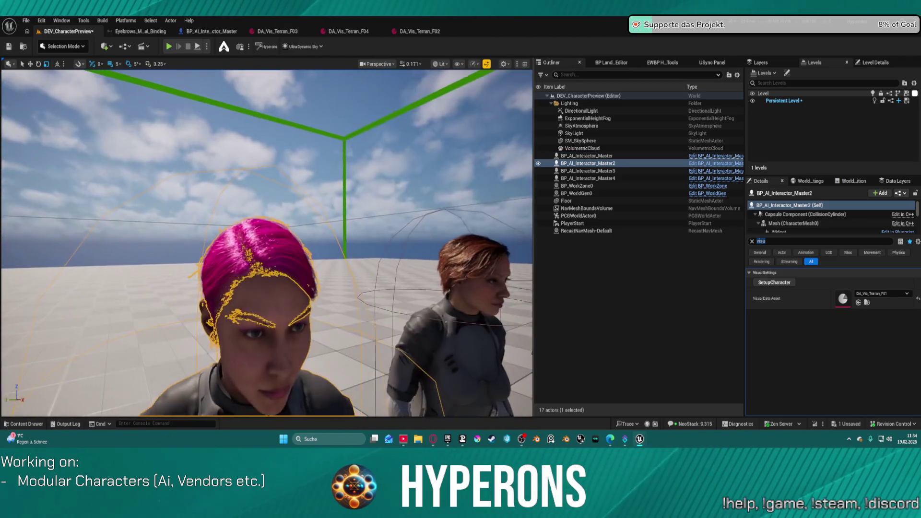
{"action": "double_click", "coordinate": [588, 178]}
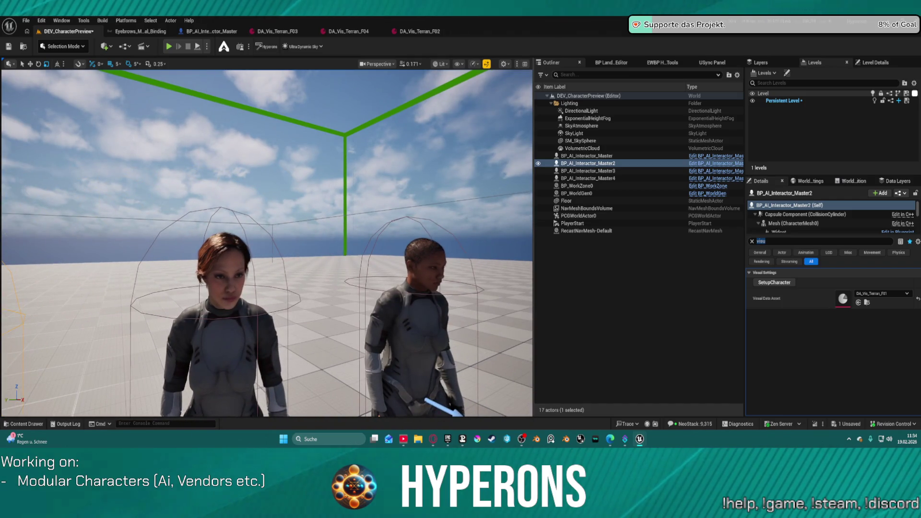
{"action": "double_click", "coordinate": [588, 171]}
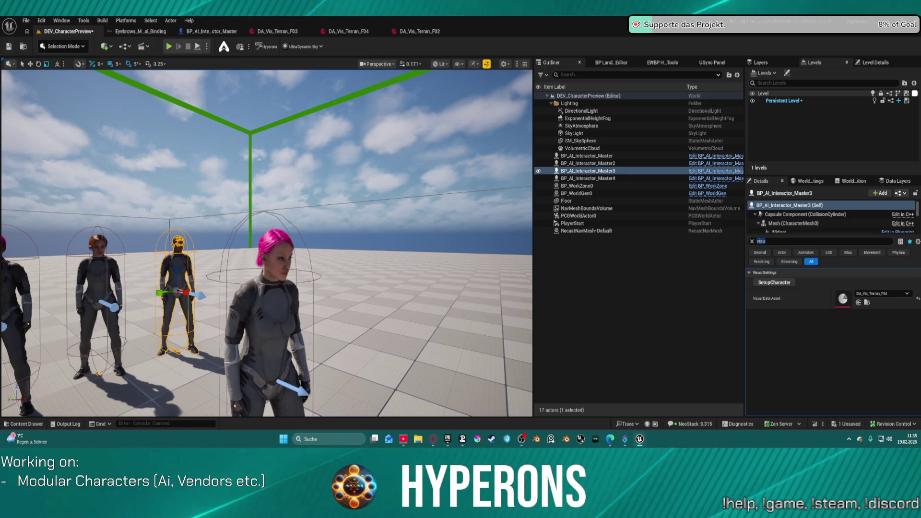
Review DA_Vis_Terran_F02's low-ponytail hair and SlightArch eyebrow settings, then bring back the Content Drawer.
{"action": "key", "text": "ctrl+space"}
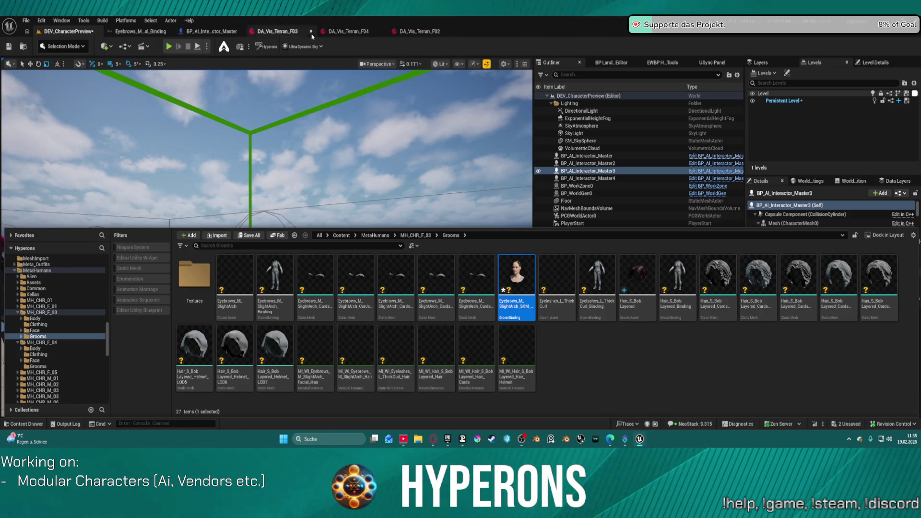
{"action": "left_click", "coordinate": [417, 32]}
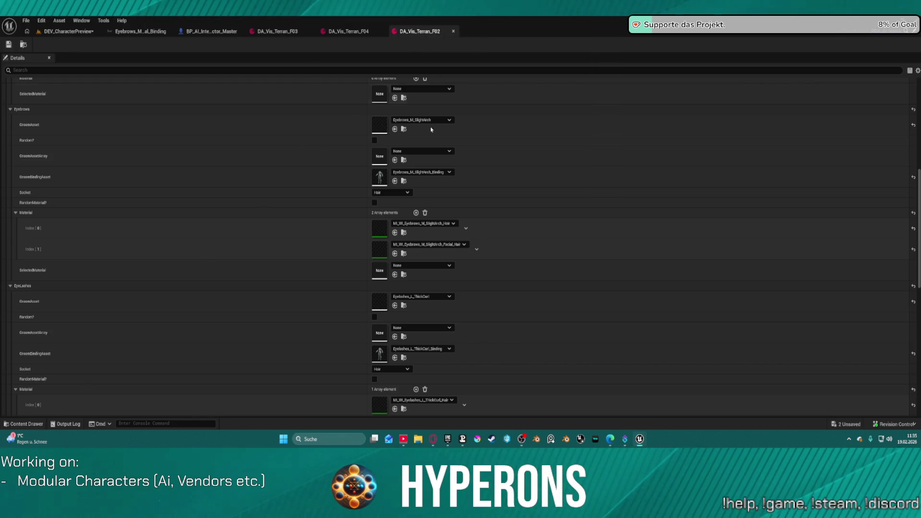
{"action": "scroll", "coordinate": [388, 299], "scroll_direction": "down", "scroll_amount": 2}
{"action": "scroll", "coordinate": [388, 300], "scroll_direction": "down", "scroll_amount": 3}
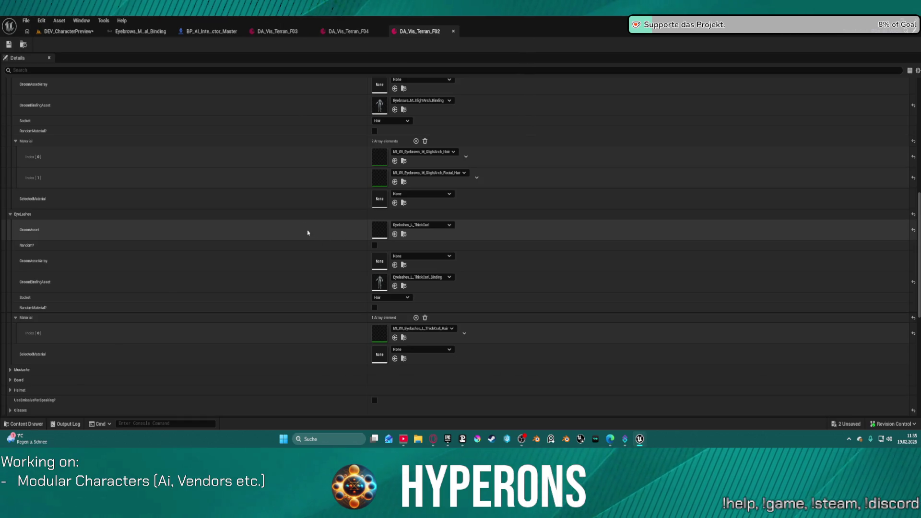
{"action": "scroll", "coordinate": [321, 221], "scroll_direction": "up", "scroll_amount": 2}
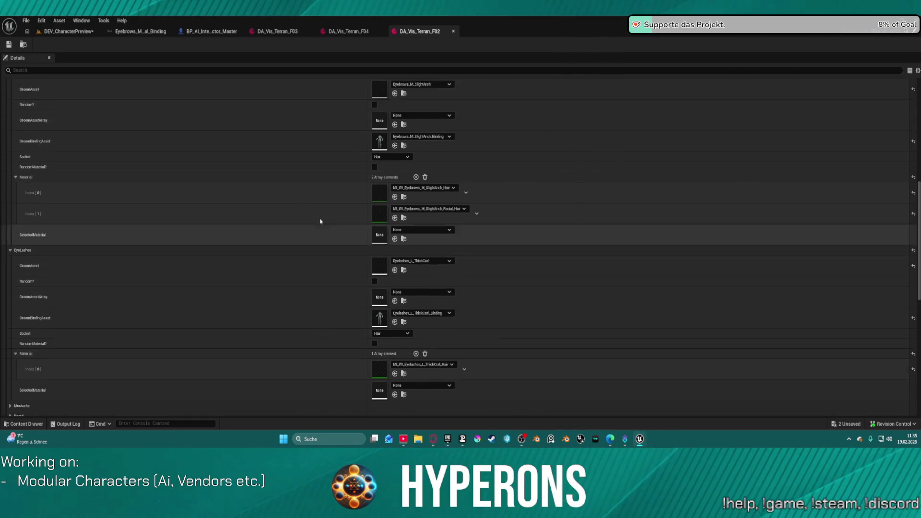
{"action": "scroll", "coordinate": [321, 221], "scroll_direction": "up", "scroll_amount": 4}
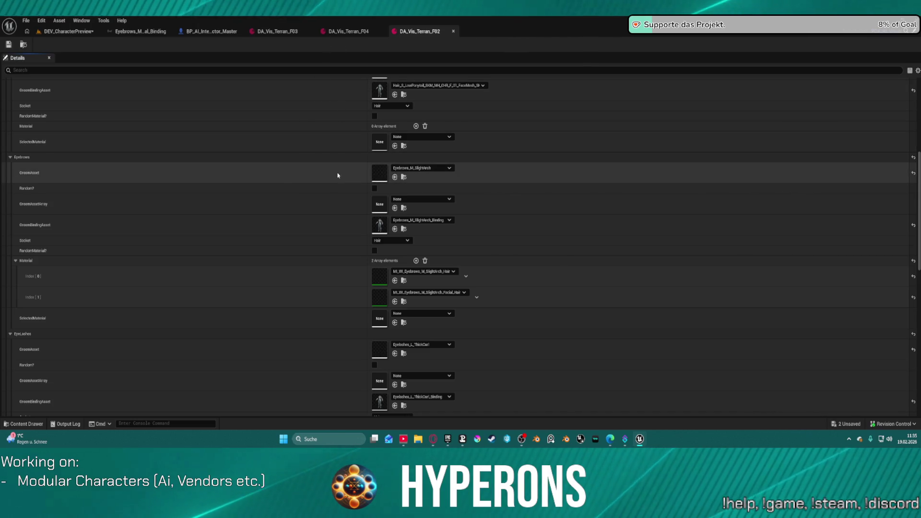
{"action": "scroll", "coordinate": [373, 112], "scroll_direction": "up", "scroll_amount": 2}
{"action": "scroll", "coordinate": [373, 112], "scroll_direction": "up", "scroll_amount": 1}
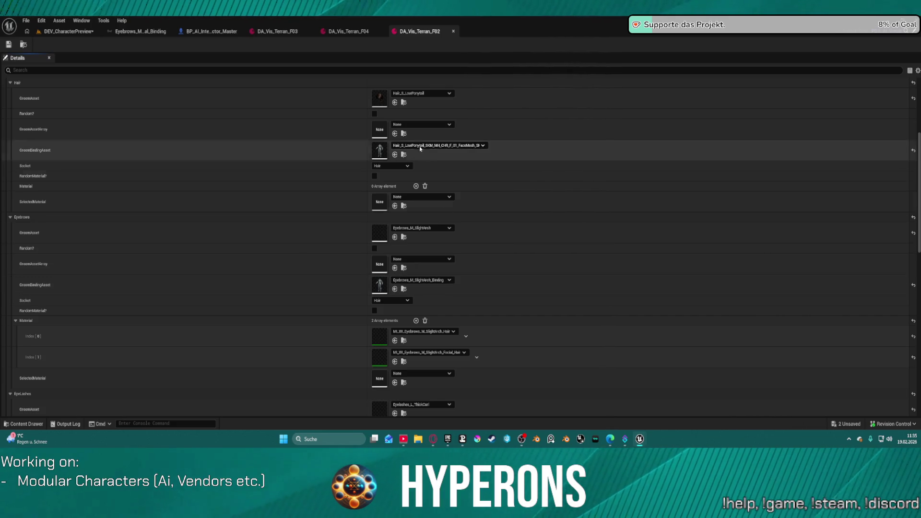
{"action": "key", "text": "ctrl+space"}
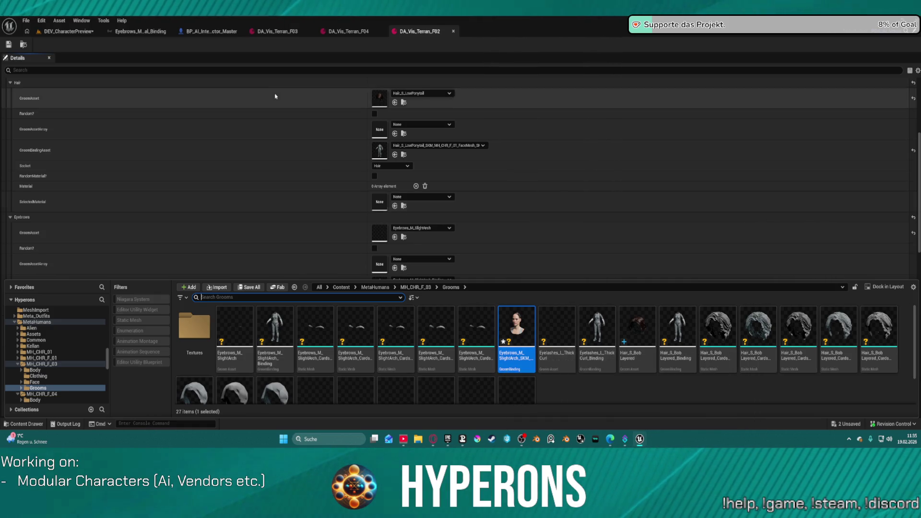
Close the Content Drawer so DA_Vis_Terran_F02's full Details panel is visible.
{"action": "key", "text": "ctrl+space"}
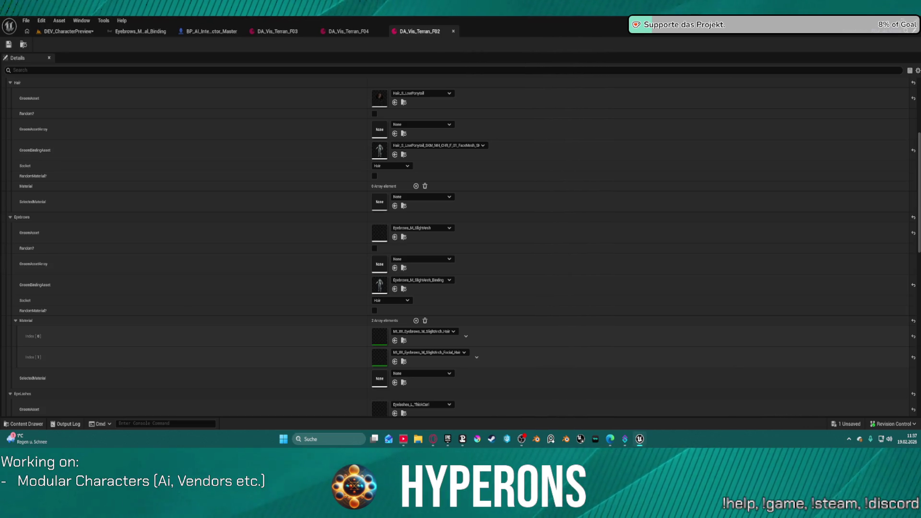
Assign the Eyebrows_M_Thin groom and its thin F_04 binding to DA_Vis_Terran_F02's eyebrows.
{"action": "key", "text": "ctrl+space"}
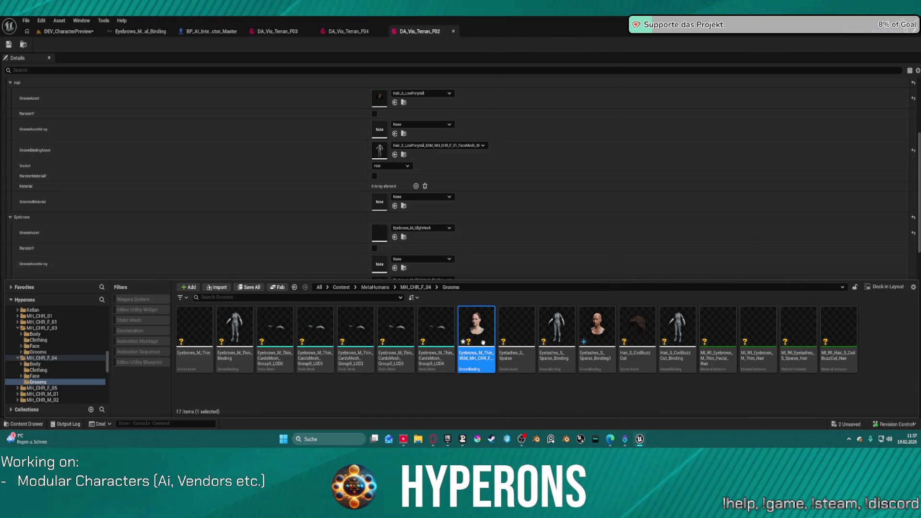
{"action": "scroll", "coordinate": [456, 255], "scroll_direction": "down", "scroll_amount": 2}
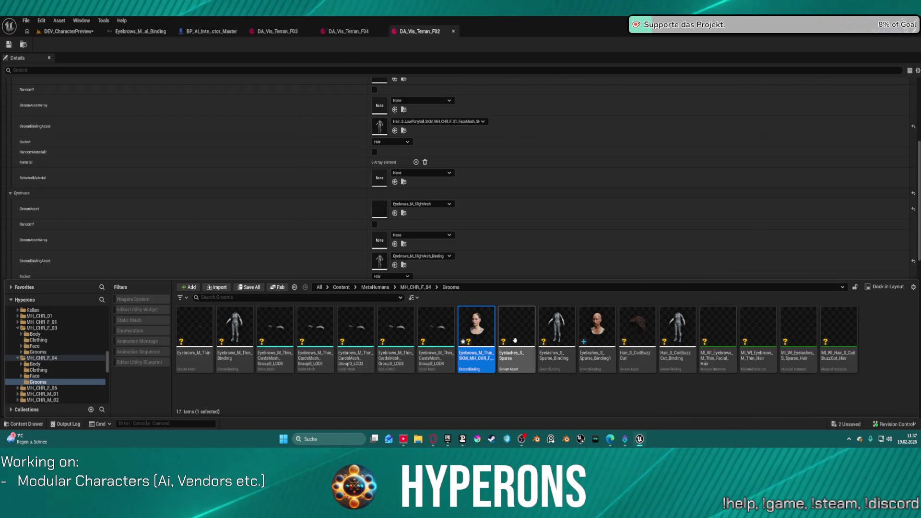
{"action": "left_click", "coordinate": [195, 331]}
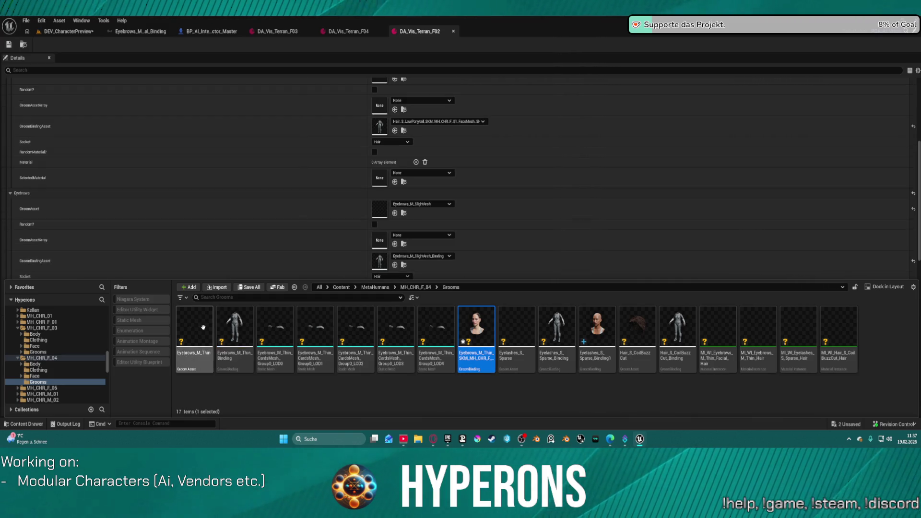
{"action": "mouse_move", "coordinate": [197, 328]}
{"action": "left_mouse_down"}
{"action": "mouse_move", "coordinate": [366, 209]}
{"action": "mouse_move", "coordinate": [384, 208]}
{"action": "left_mouse_up"}
{"action": "key", "text": "ctrl+space"}
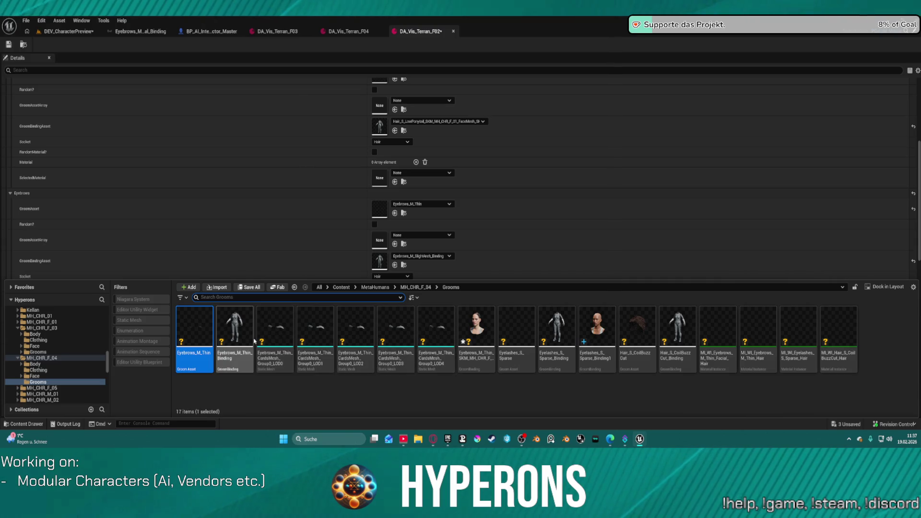
{"action": "mouse_move", "coordinate": [490, 336]}
{"action": "left_mouse_down"}
{"action": "mouse_move", "coordinate": [412, 245]}
{"action": "mouse_move", "coordinate": [367, 252]}
{"action": "mouse_move", "coordinate": [473, 249]}
{"action": "mouse_move", "coordinate": [369, 254]}
{"action": "mouse_move", "coordinate": [379, 260]}
{"action": "left_mouse_up"}
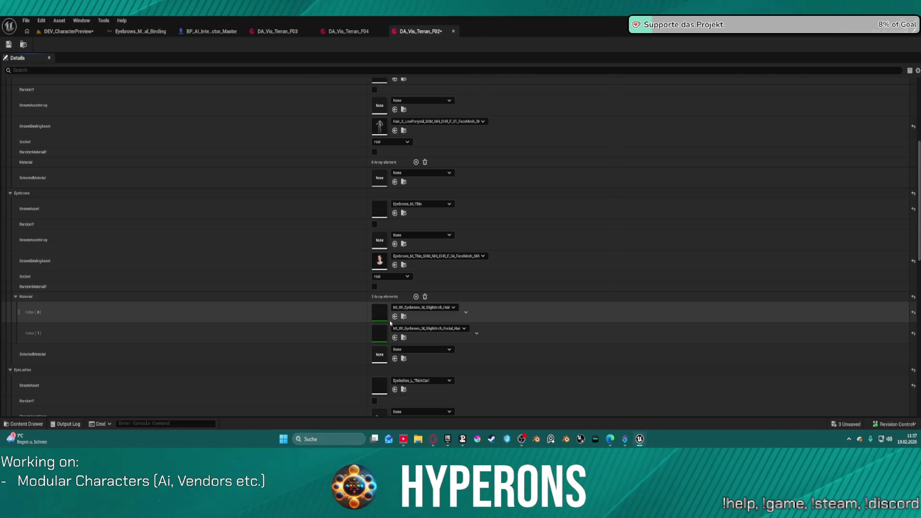
Set eyebrow materials 0 and 1 to the Thin hair and Thin facial-hair instances, then return to the level.
{"action": "key", "text": "ctrl+space"}
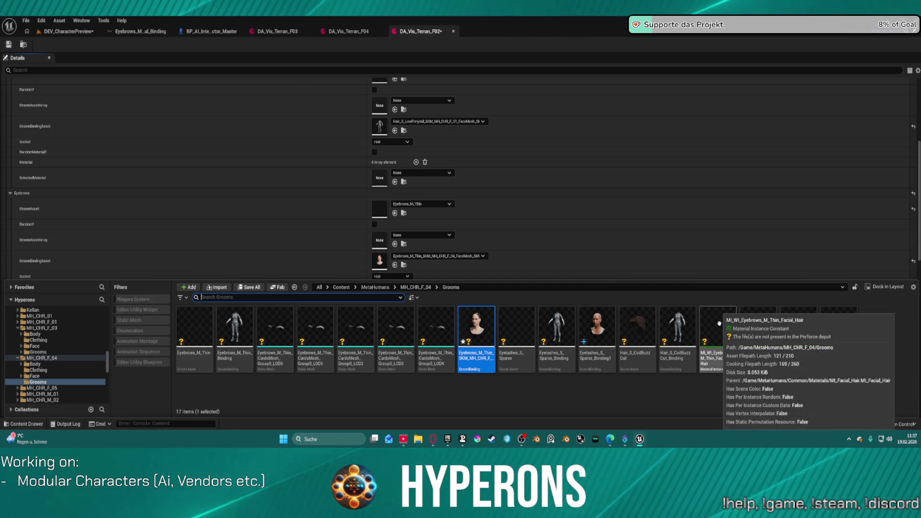
{"action": "left_click", "coordinate": [719, 323]}
{"action": "left_click", "coordinate": [310, 267]}
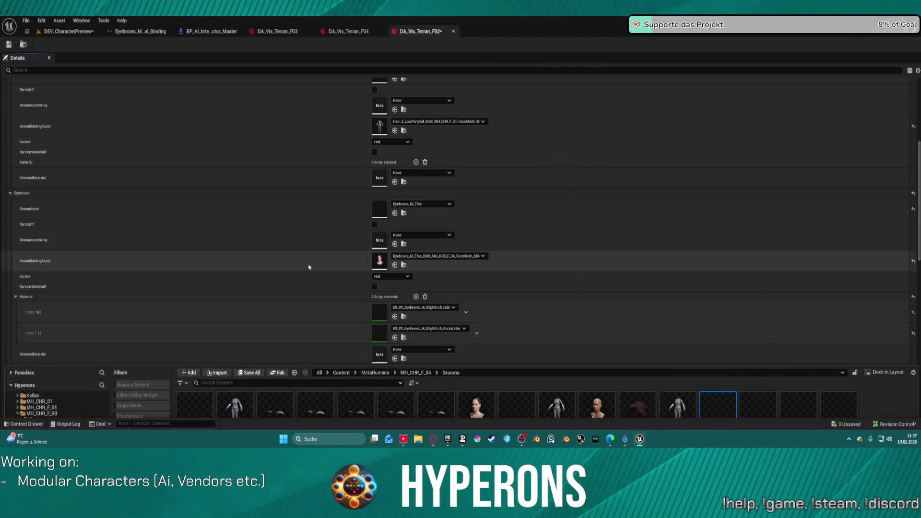
{"action": "left_click", "coordinate": [395, 338]}
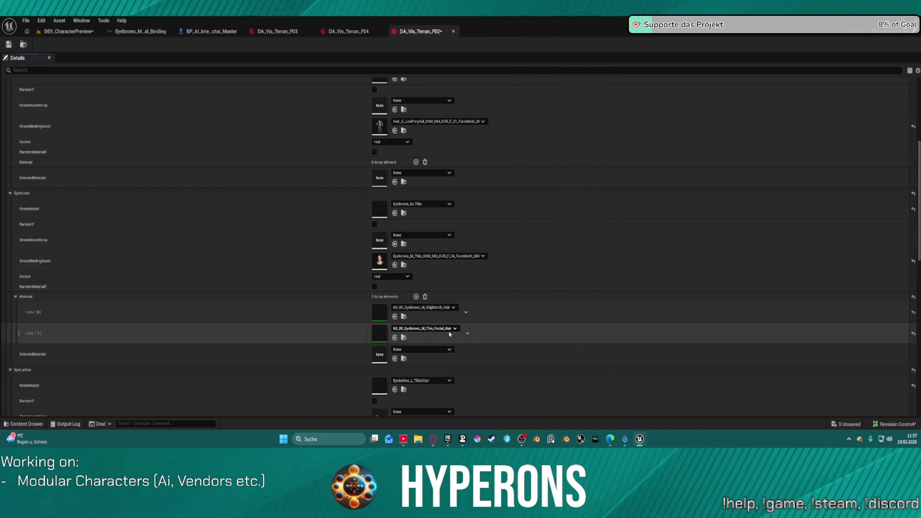
{"action": "key", "text": "ctrl+z"}
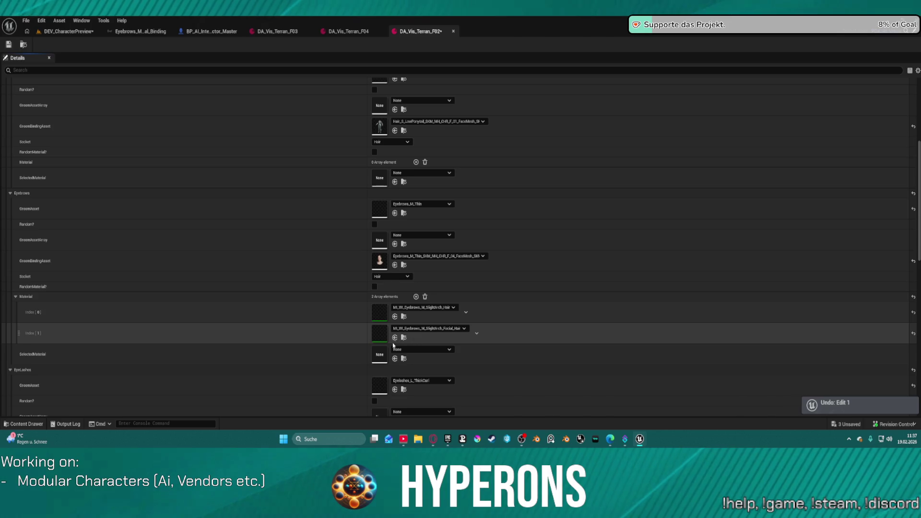
{"action": "left_click", "coordinate": [395, 338]}
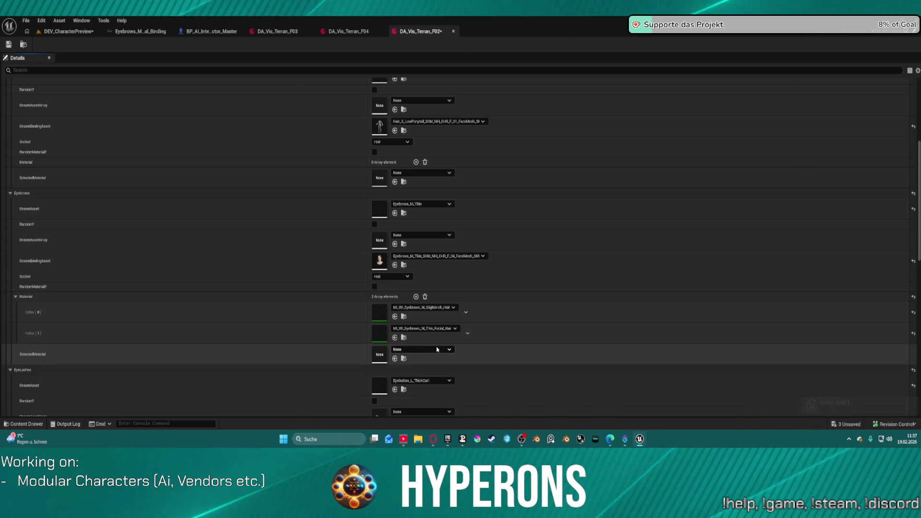
{"action": "key", "text": "ctrl+space"}
{"action": "left_click", "coordinate": [758, 331]}
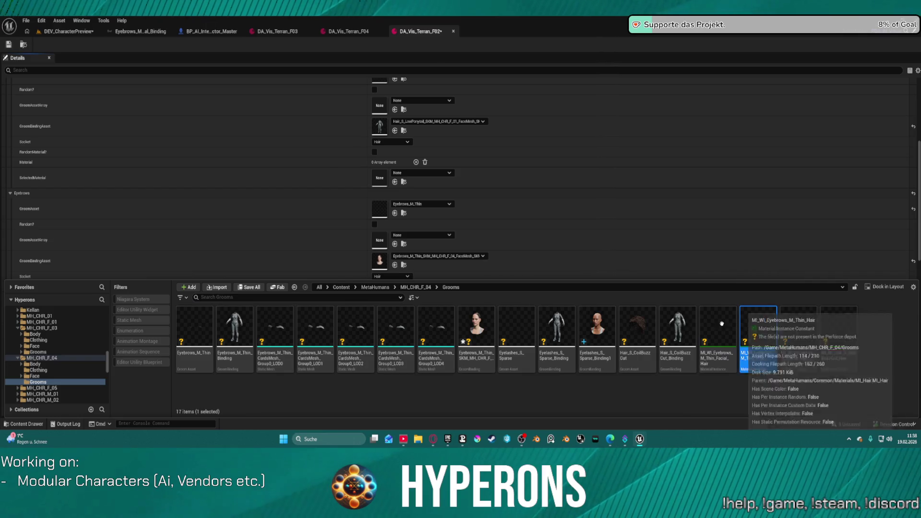
{"action": "left_click", "coordinate": [289, 260]}
{"action": "left_click", "coordinate": [395, 317]}
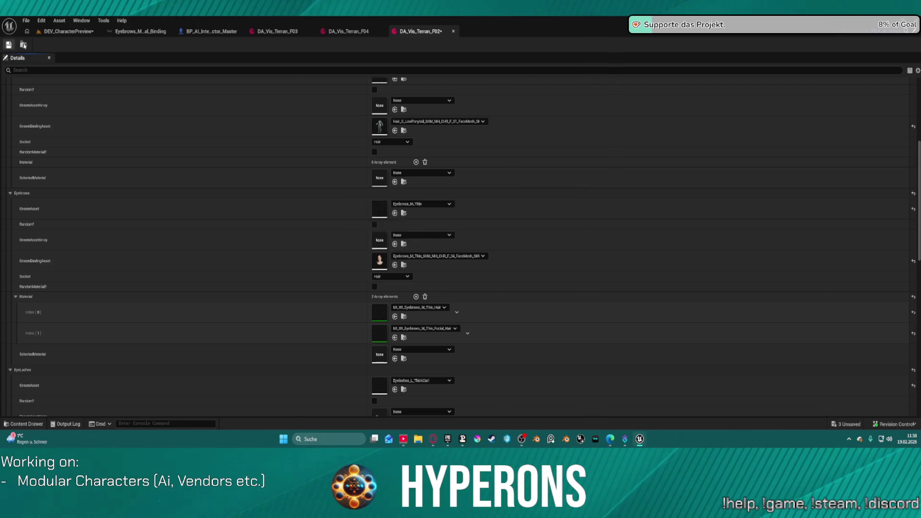
{"action": "left_click", "coordinate": [64, 31]}
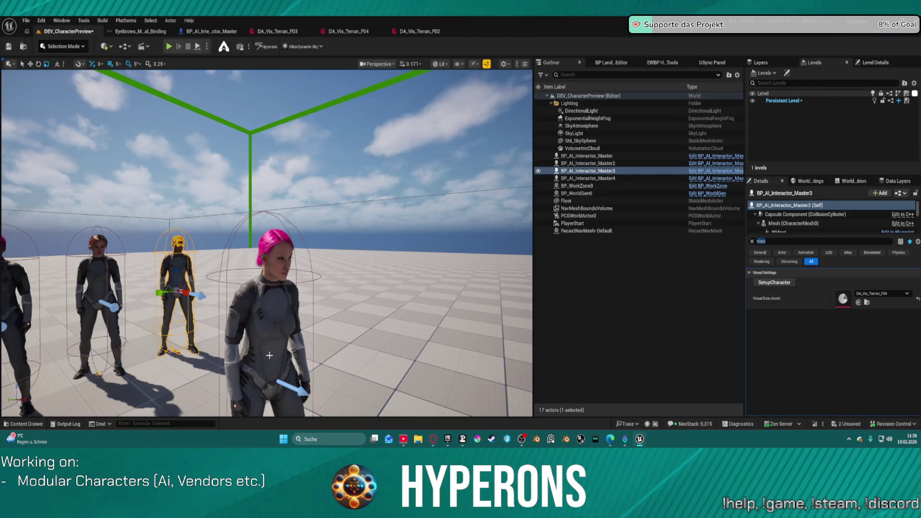
Rerun SetupCharacter on the pink-haired character and check her new thin eyebrows up close.
{"action": "left_click", "coordinate": [274, 247]}
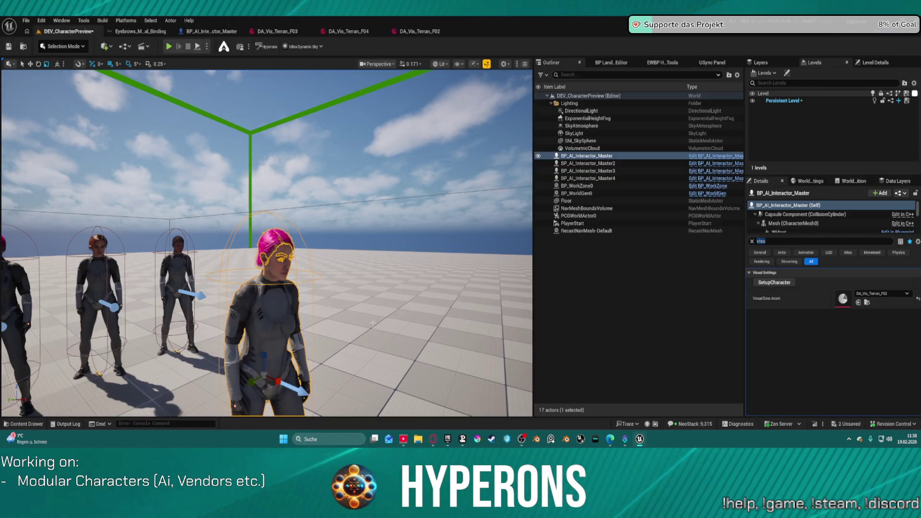
{"action": "left_click", "coordinate": [770, 283]}
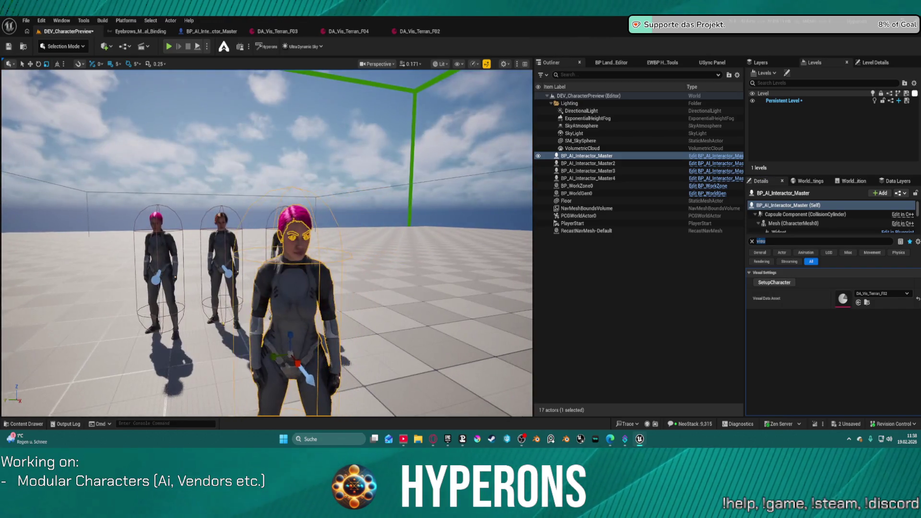
{"action": "key", "text": "f"}
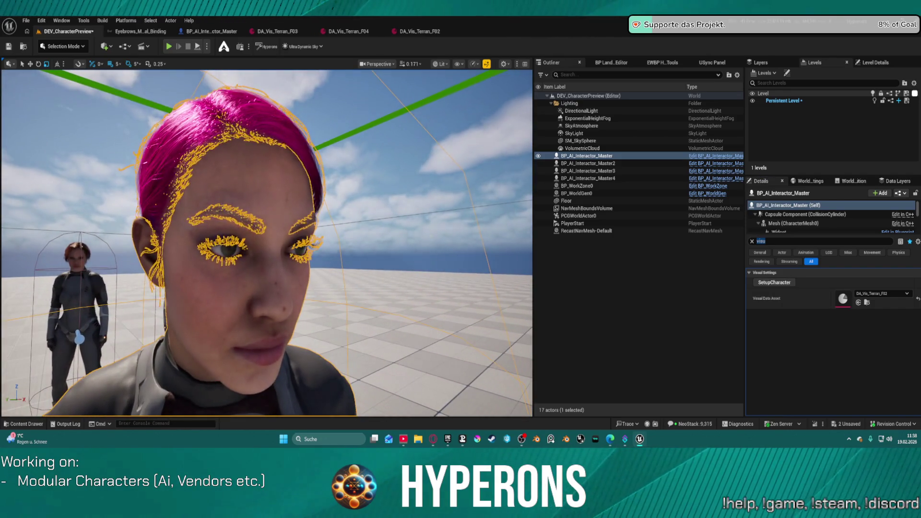
{"action": "left_click", "coordinate": [581, 141]}
{"action": "key", "text": "s"}
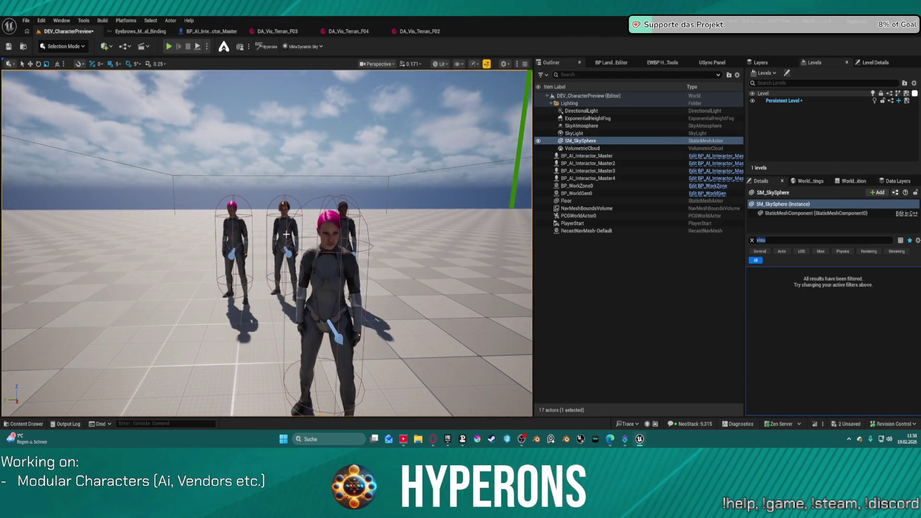
Nudge BP_AI_Interactor_Master4 to the right and check its placement.
{"action": "left_click", "coordinate": [288, 252]}
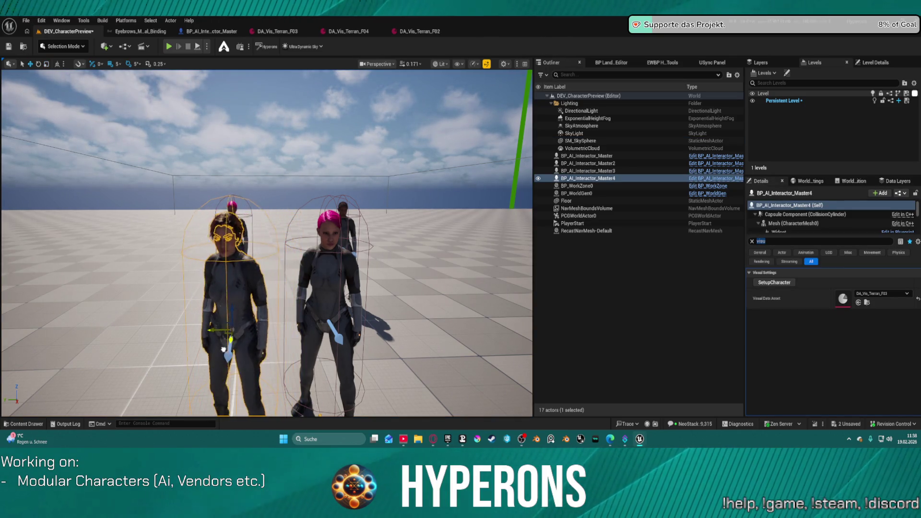
{"action": "left_click_drag", "start_coordinate": [242, 337], "coordinate": [255, 335]}
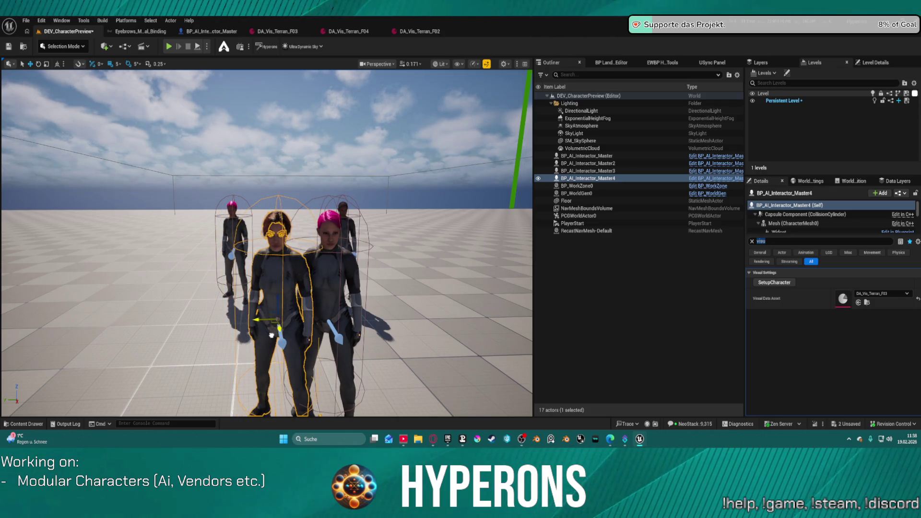
{"action": "left_click", "coordinate": [421, 284]}
{"action": "scroll", "coordinate": [421, 284], "scroll_direction": "up", "scroll_amount": 10}
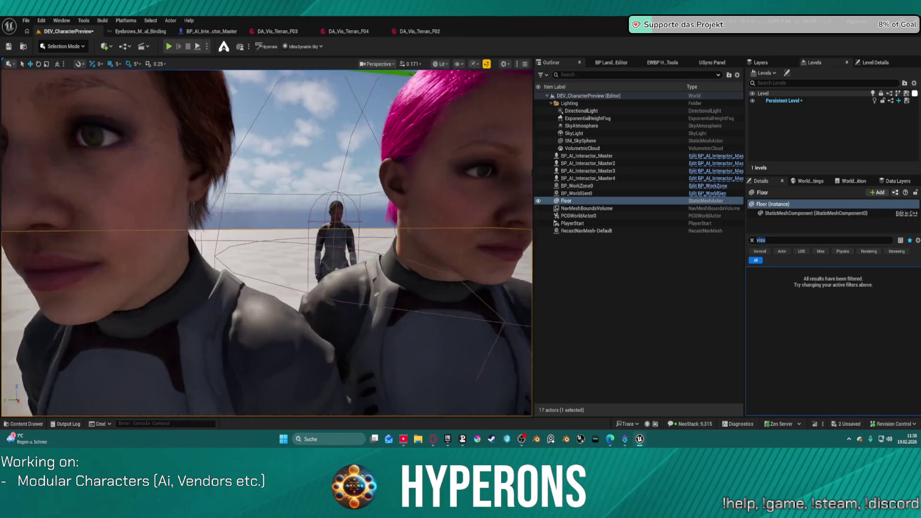
{"action": "scroll", "coordinate": [267, 243], "scroll_direction": "down", "scroll_amount": 5}
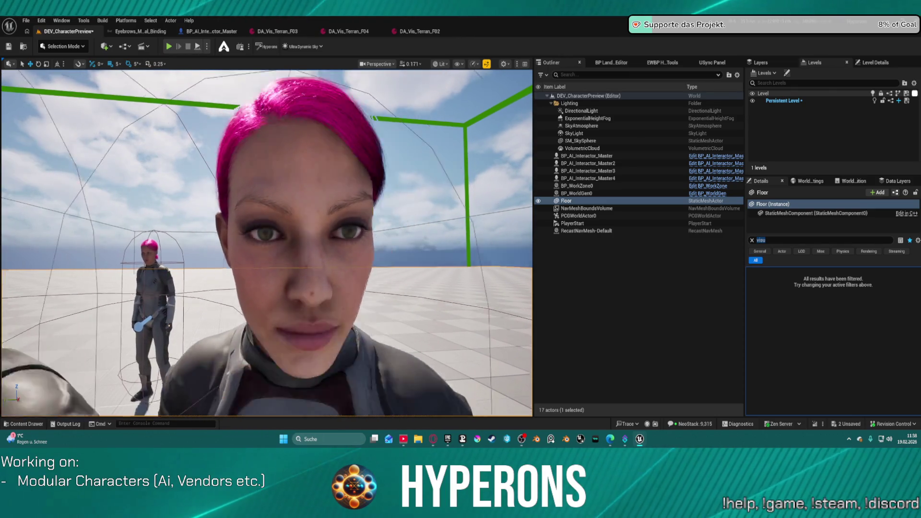
{"action": "scroll", "coordinate": [267, 243], "scroll_direction": "up", "scroll_amount": 5}
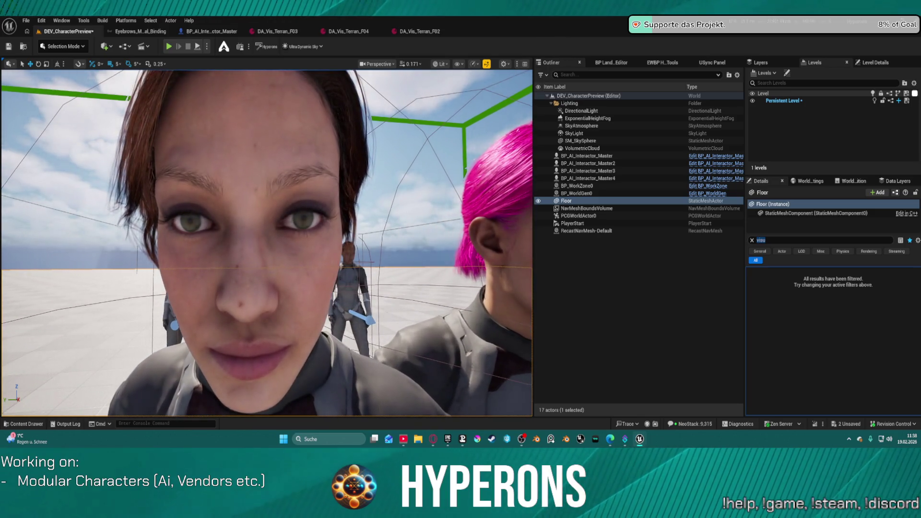
{"action": "scroll", "coordinate": [267, 243], "scroll_direction": "down", "scroll_amount": 5}
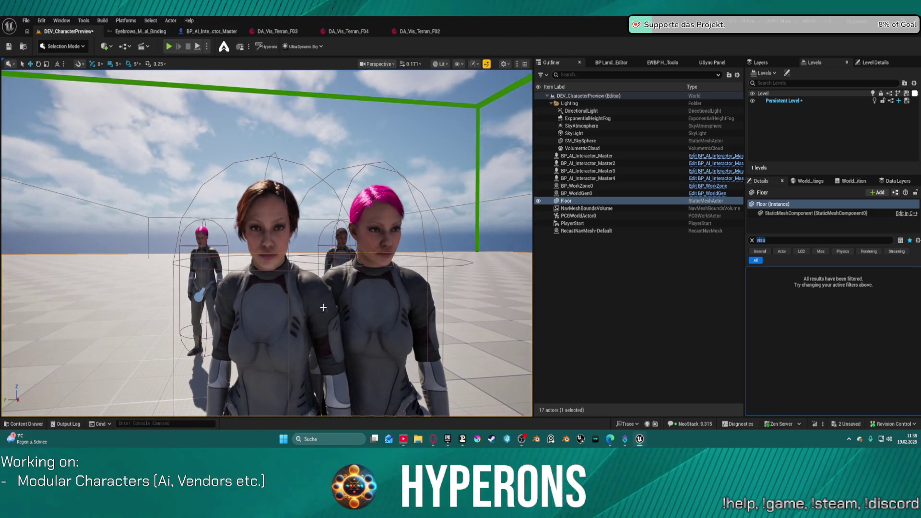
{"action": "scroll", "coordinate": [364, 322], "scroll_direction": "down", "scroll_amount": 3}
Move the brown-haired character right beside the pink-haired one and orbit to face both.
{"action": "left_click", "coordinate": [267, 358]}
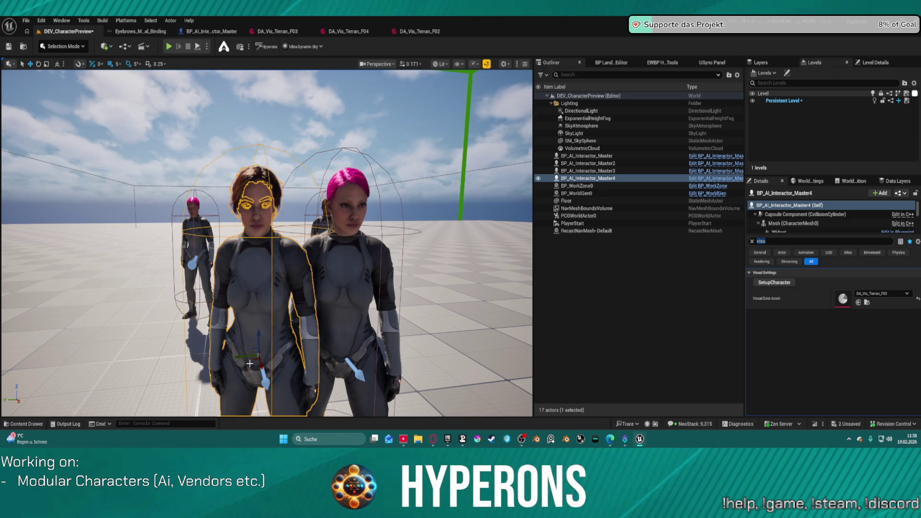
{"action": "mouse_move", "coordinate": [244, 359]}
{"action": "left_mouse_down"}
{"action": "mouse_move", "coordinate": [306, 351]}
{"action": "mouse_move", "coordinate": [292, 354]}
{"action": "left_mouse_up"}
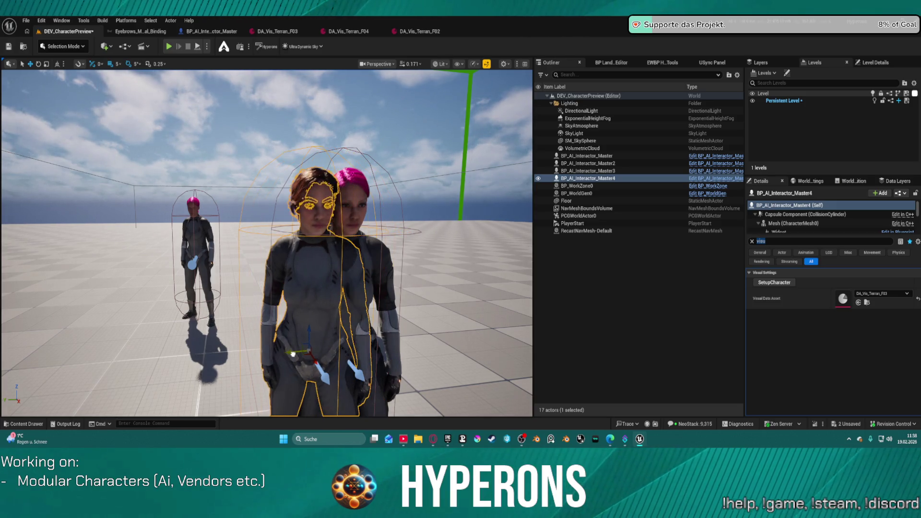
{"action": "scroll", "coordinate": [341, 331], "scroll_direction": "up", "scroll_amount": 5}
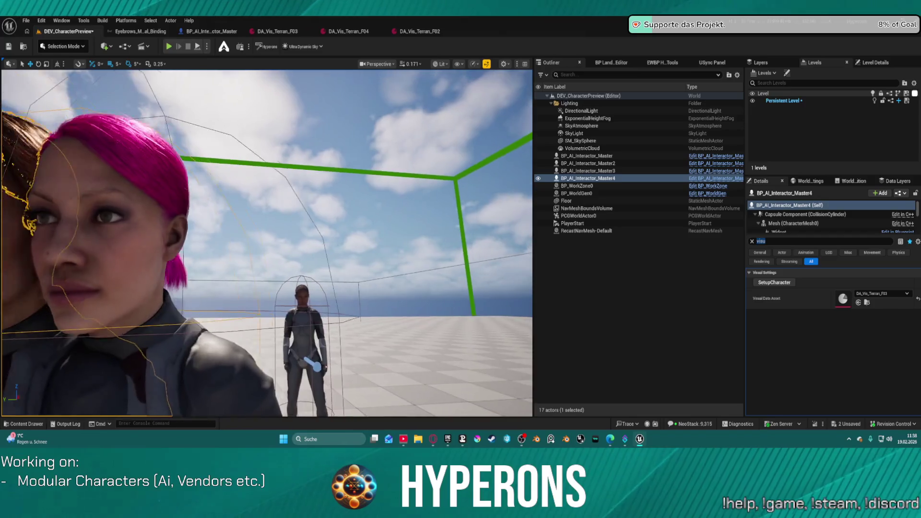
{"action": "left_click", "coordinate": [384, 120]}
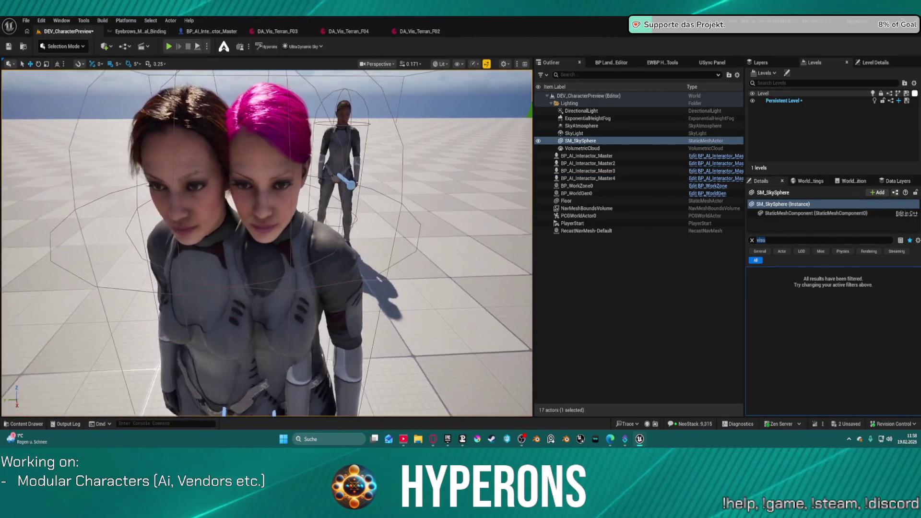
{"action": "scroll", "coordinate": [267, 242], "scroll_direction": "up", "scroll_amount": 3}
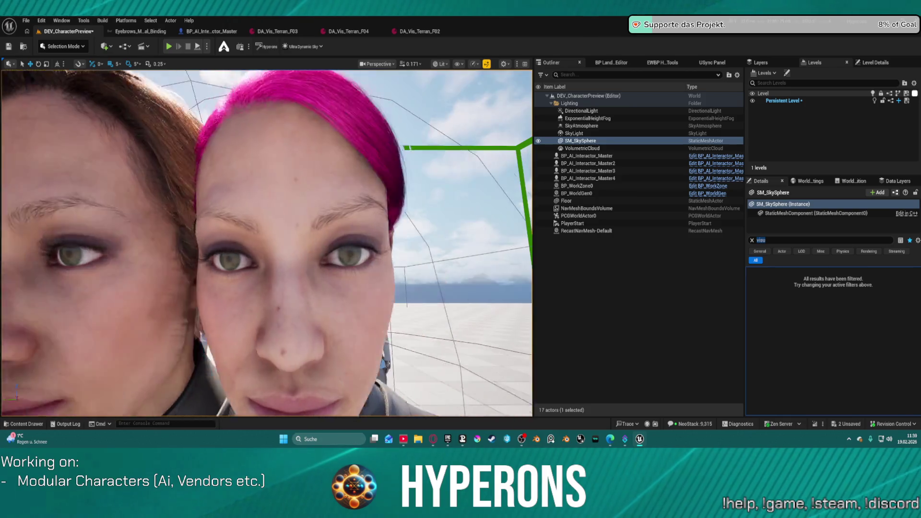
{"action": "mouse_move", "coordinate": [266, 243]}
{"action": "left_mouse_down"}
{"action": "mouse_move", "coordinate": [310, 243]}
{"action": "mouse_move", "coordinate": [269, 243]}
{"action": "mouse_move", "coordinate": [252, 276]}
{"action": "mouse_move", "coordinate": [269, 293]}
{"action": "mouse_move", "coordinate": [269, 242]}
{"action": "mouse_move", "coordinate": [239, 245]}
{"action": "mouse_move", "coordinate": [422, 187]}
{"action": "left_mouse_up"}
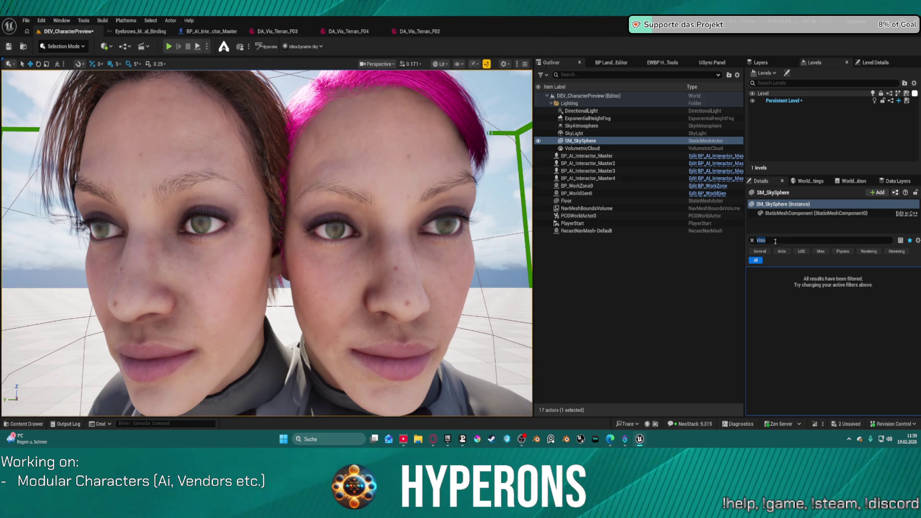
Try DA_Vis_Terran_F03 on the pink-haired character, then revert her Visual Data Asset to DA_Vis_Terran_F02.
{"action": "left_click", "coordinate": [586, 155]}
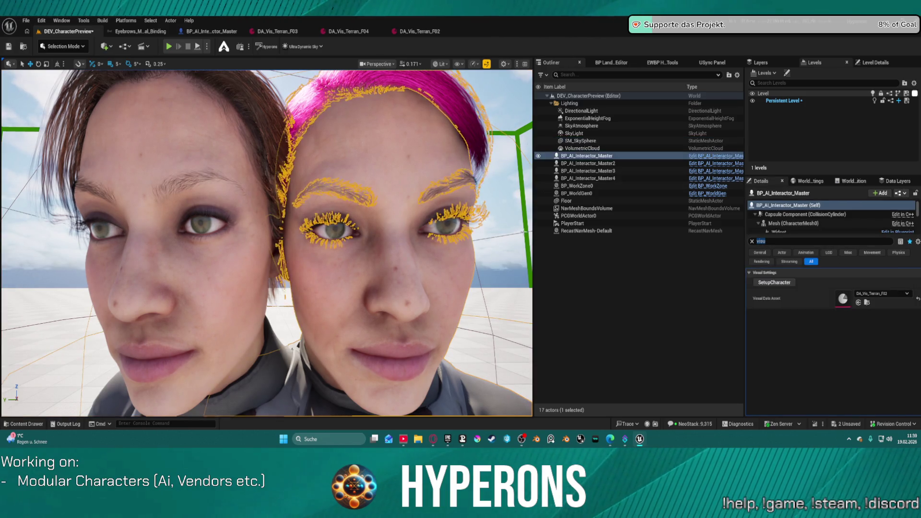
{"action": "left_click", "coordinate": [883, 293]}
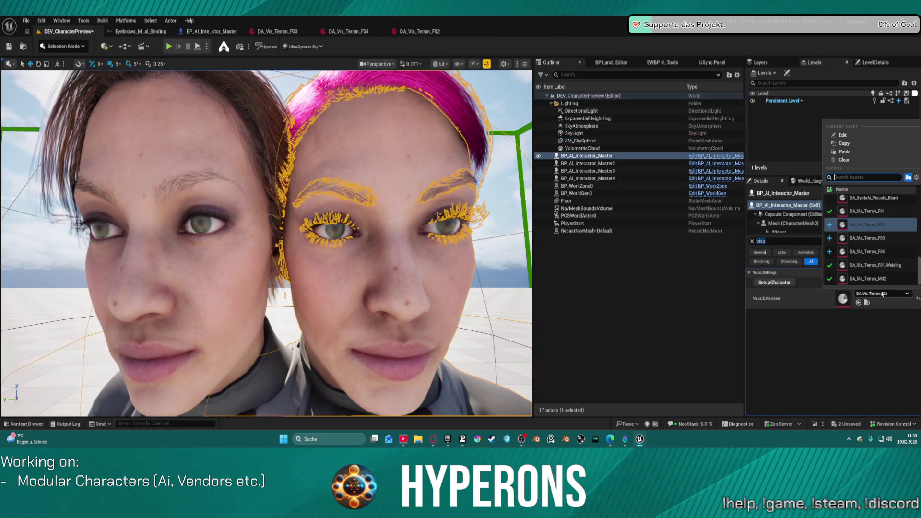
{"action": "left_click", "coordinate": [868, 238]}
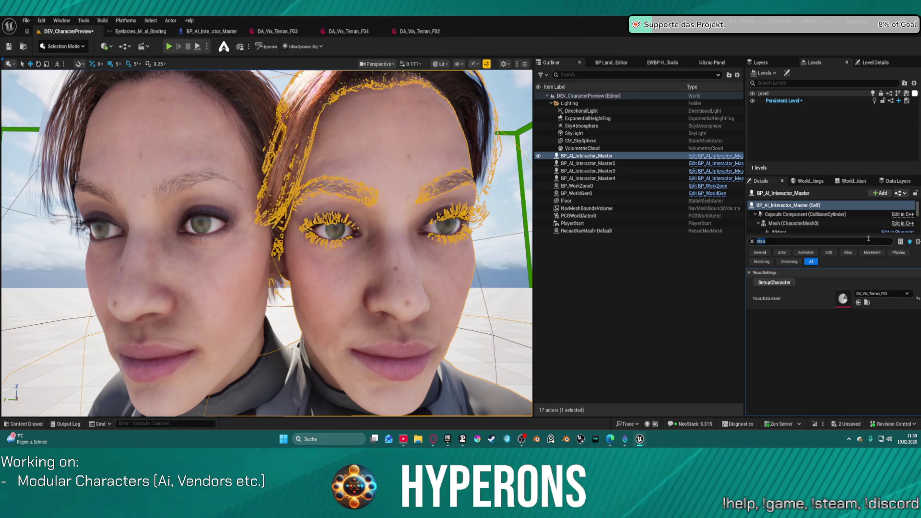
{"action": "left_click", "coordinate": [883, 293]}
{"action": "left_click", "coordinate": [883, 234]}
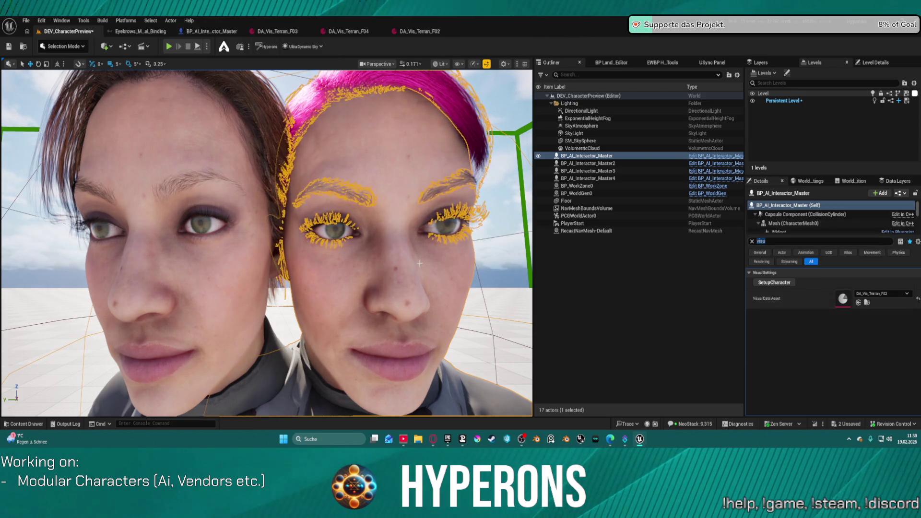
Deselect the character and save the level with Ctrl+S.
{"action": "left_click", "coordinate": [278, 288]}
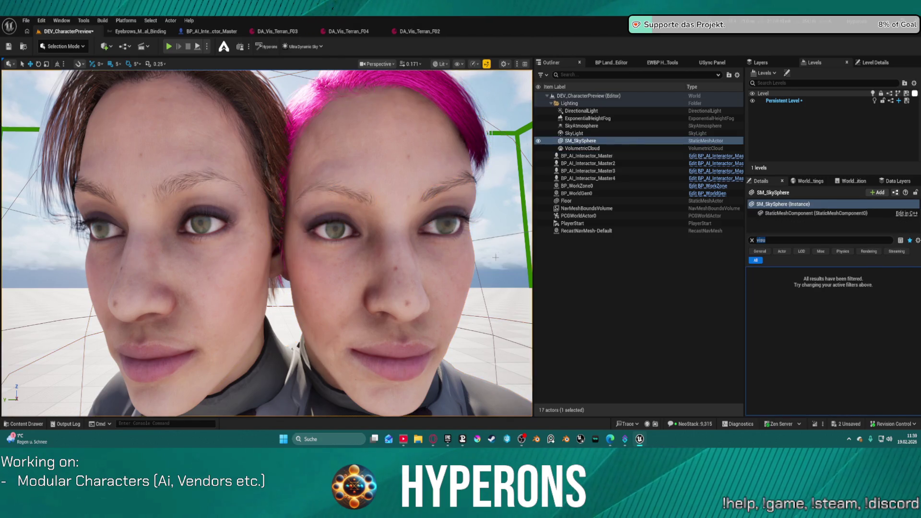
{"action": "scroll", "coordinate": [278, 288], "scroll_direction": "down", "scroll_amount": 5}
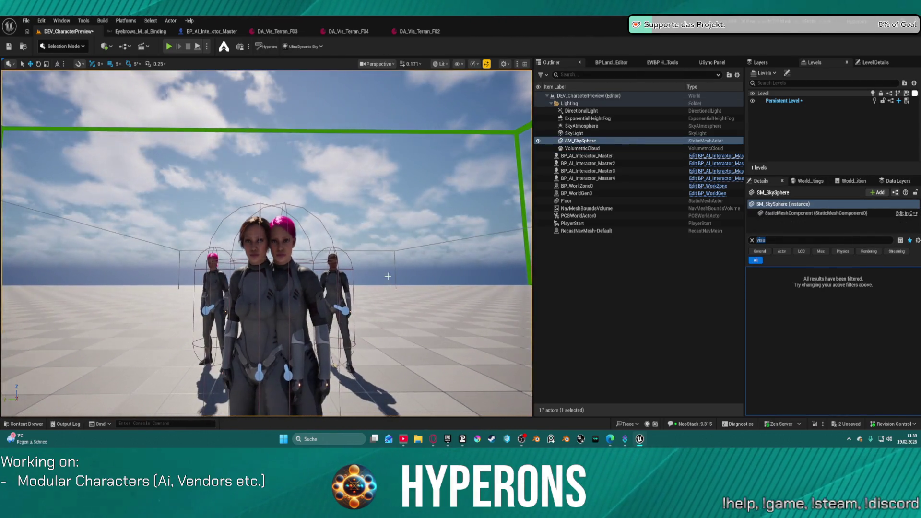
{"action": "scroll", "coordinate": [266, 243], "scroll_direction": "up", "scroll_amount": 5}
{"action": "scroll", "coordinate": [323, 253], "scroll_direction": "down", "scroll_amount": 5}
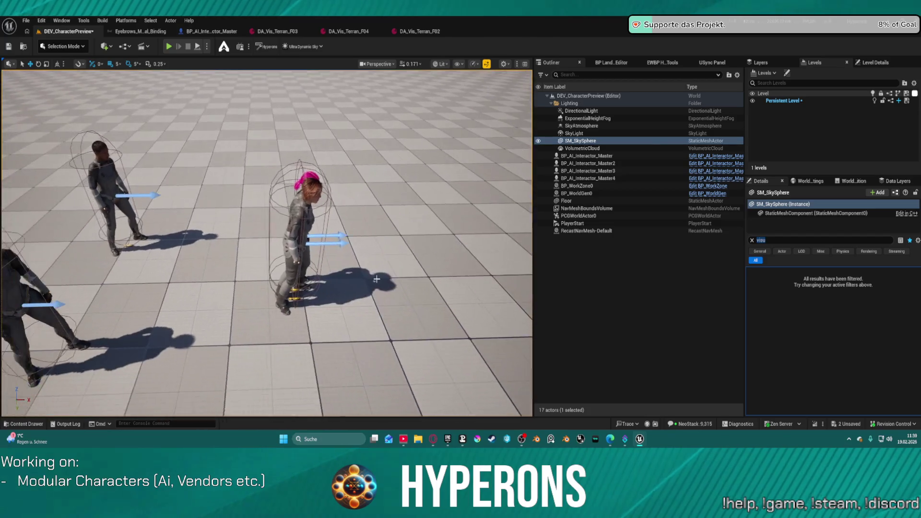
{"action": "key", "text": "ctrl+s"}
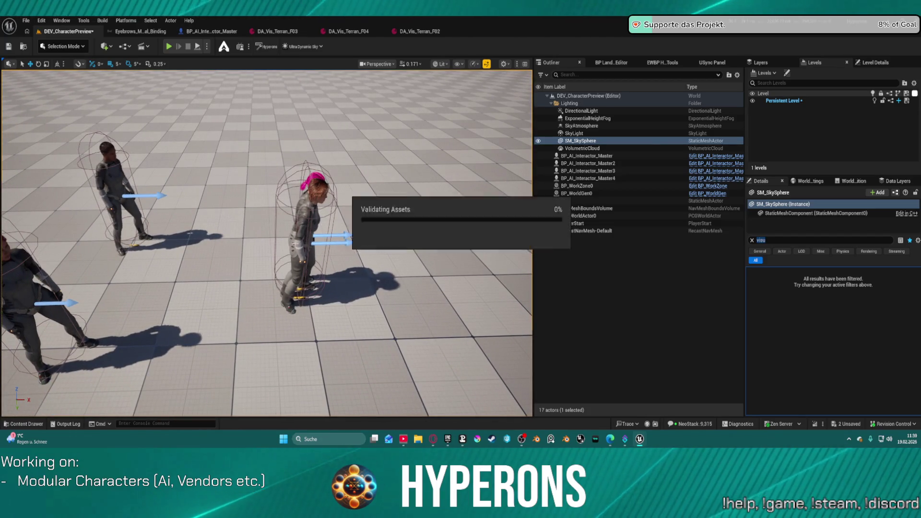
Drag the overlapping brown-haired character (Master4) left, away from the pink-haired one.
{"action": "left_click", "coordinate": [292, 243]}
{"action": "mouse_move", "coordinate": [322, 241]}
{"action": "left_mouse_down"}
{"action": "mouse_move", "coordinate": [149, 226]}
{"action": "mouse_move", "coordinate": [80, 230]}
{"action": "left_mouse_up"}
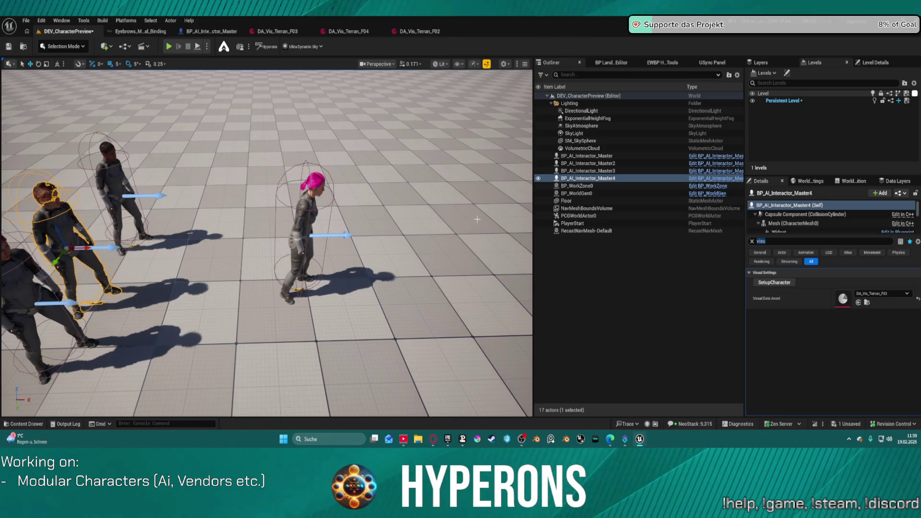
{"action": "left_click_drag", "start_coordinate": [423, 263], "coordinate": [187, 267]}
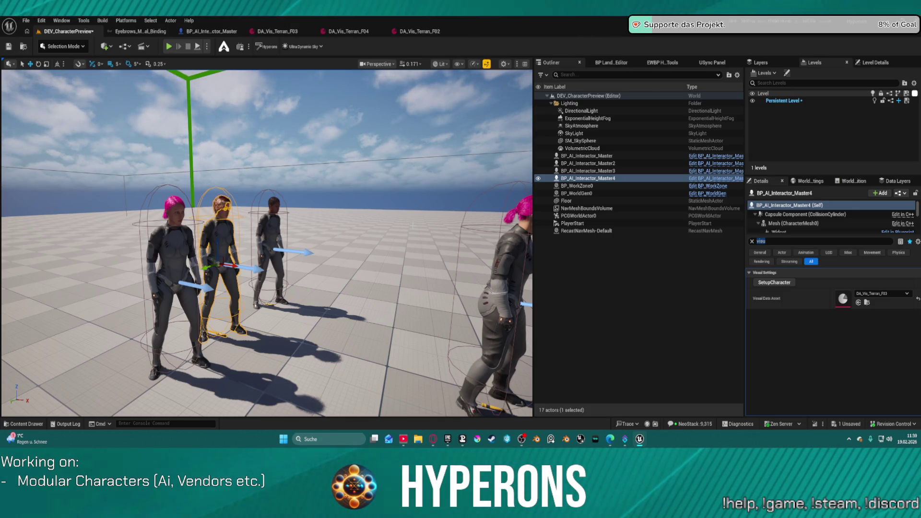
{"action": "mouse_move", "coordinate": [226, 230]}
{"action": "left_mouse_down"}
{"action": "mouse_move", "coordinate": [206, 230]}
{"action": "mouse_move", "coordinate": [249, 226]}
{"action": "mouse_move", "coordinate": [240, 173]}
{"action": "left_mouse_up"}
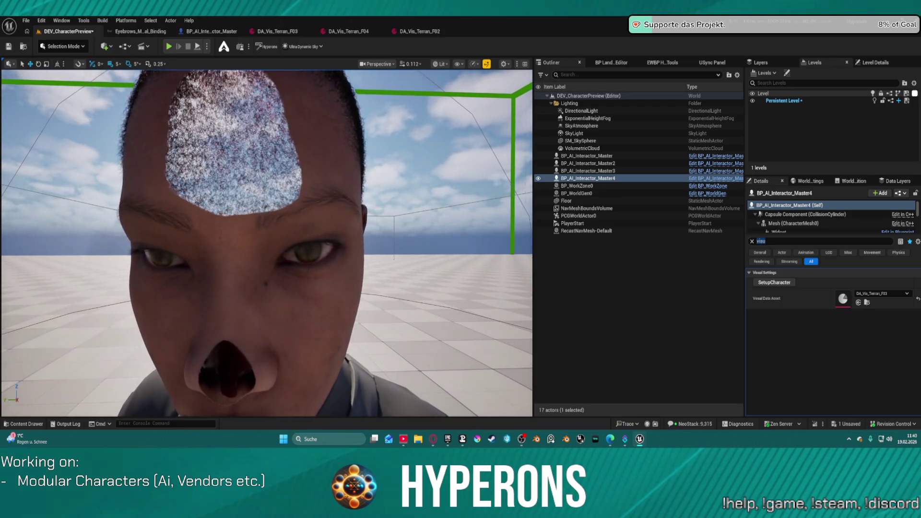
Orbit around the characters, deselect, and bring up Save Content with Ctrl+Shift+S.
{"action": "mouse_move", "coordinate": [240, 173]}
{"action": "left_mouse_down"}
{"action": "mouse_move", "coordinate": [240, 225]}
{"action": "mouse_move", "coordinate": [226, 226]}
{"action": "mouse_move", "coordinate": [235, 182]}
{"action": "mouse_move", "coordinate": [221, 250]}
{"action": "left_mouse_up"}
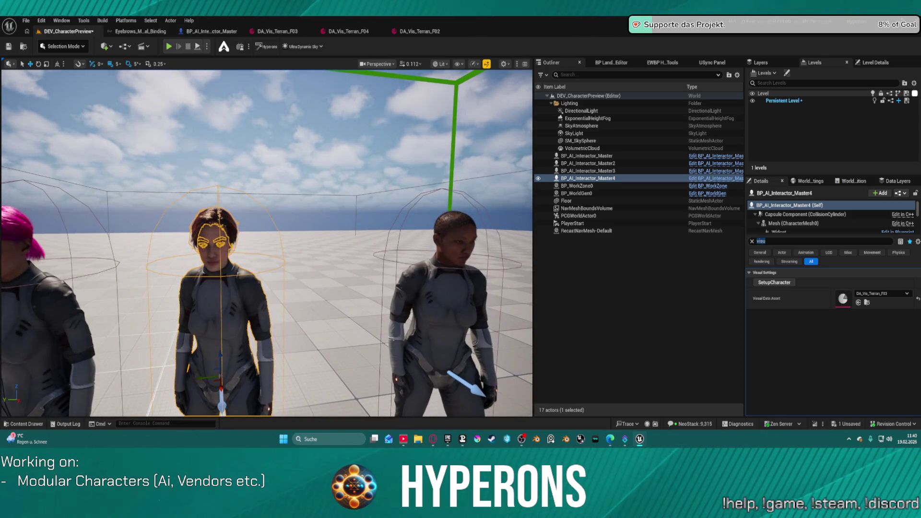
{"action": "left_click", "coordinate": [310, 166]}
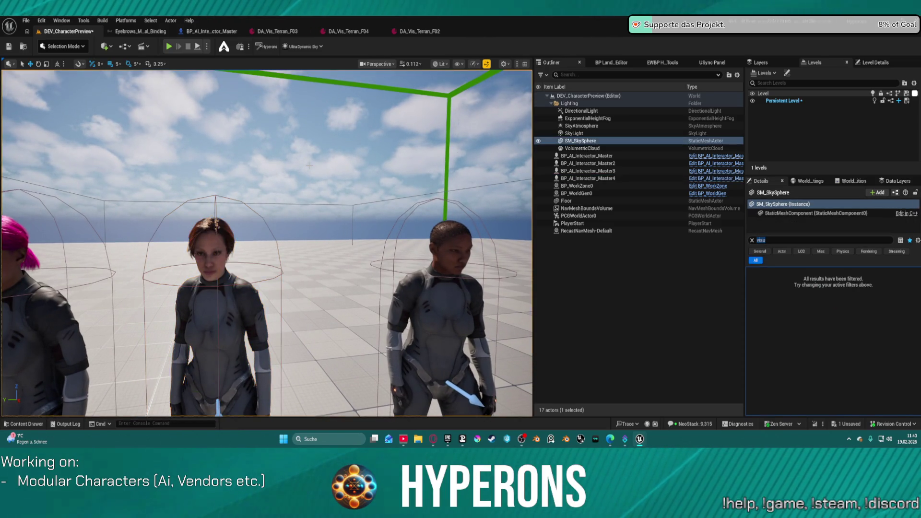
{"action": "mouse_move", "coordinate": [309, 166]}
{"action": "left_mouse_down"}
{"action": "mouse_move", "coordinate": [257, 169]}
{"action": "mouse_move", "coordinate": [365, 169]}
{"action": "mouse_move", "coordinate": [355, 170]}
{"action": "mouse_move", "coordinate": [375, 216]}
{"action": "mouse_move", "coordinate": [355, 182]}
{"action": "mouse_move", "coordinate": [331, 169]}
{"action": "mouse_move", "coordinate": [284, 169]}
{"action": "mouse_move", "coordinate": [312, 165]}
{"action": "left_mouse_up"}
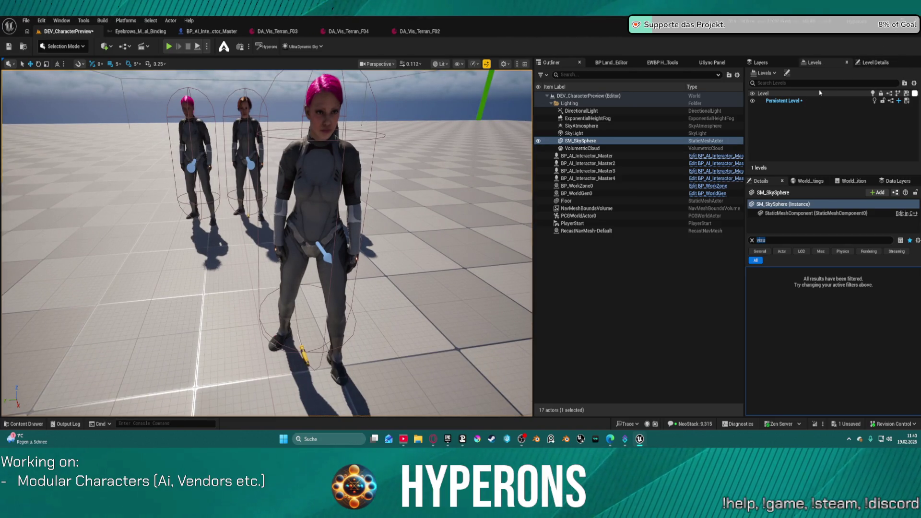
{"action": "key", "text": "ctrl+shift+s"}
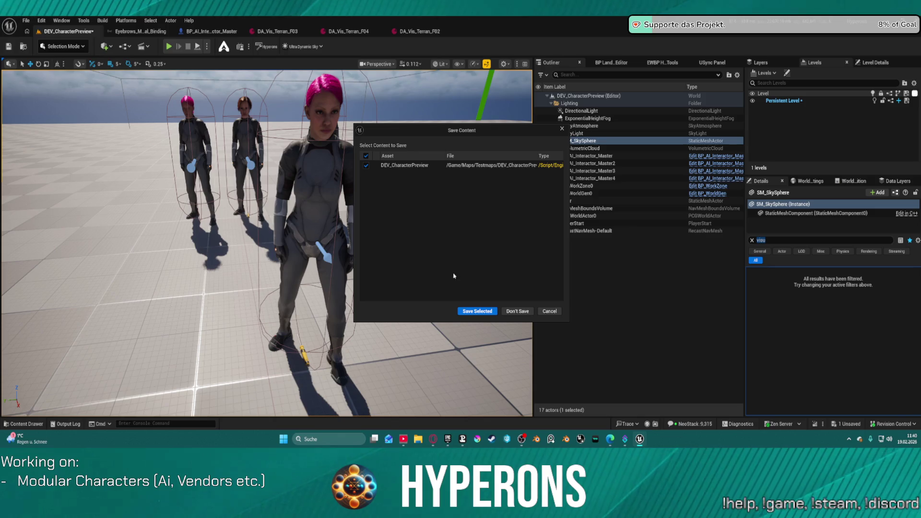
Save DEV_CharacterPreview via Save Selected and relaunch the Hyperons 5.7 project from its desktop shortcut.
{"action": "left_click", "coordinate": [476, 312]}
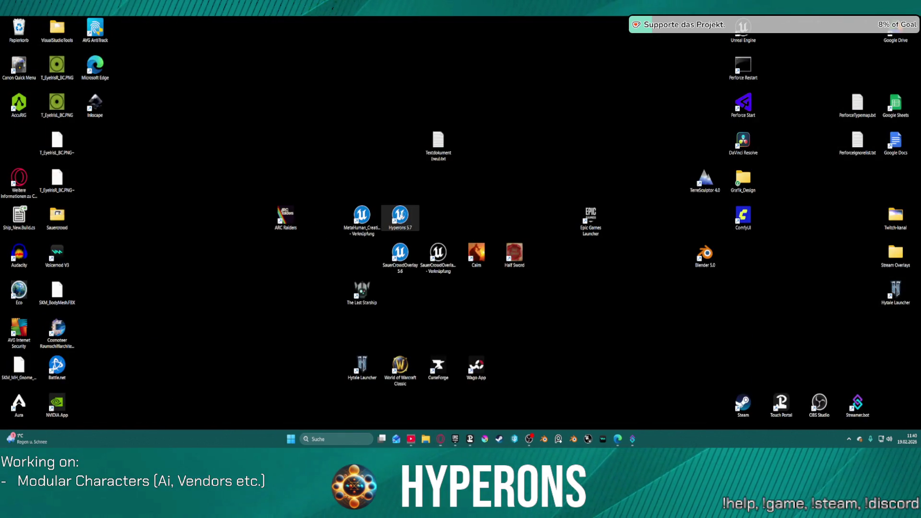
{"action": "double_click", "coordinate": [400, 216]}
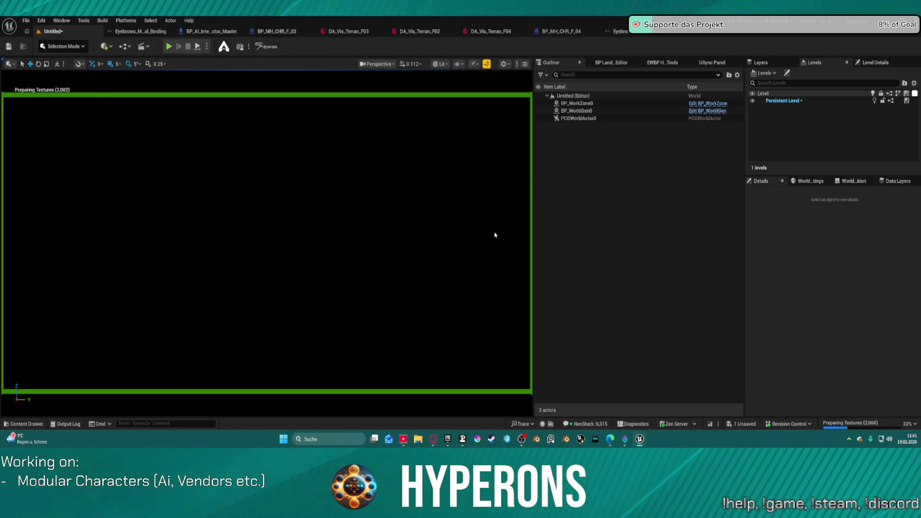
{"action": "left_click", "coordinate": [26, 21]}
Open DEV_CharacterPreview from Recent Levels, discarding the untitled level with Don't Save.
{"action": "mouse_move", "coordinate": [96, 67]}
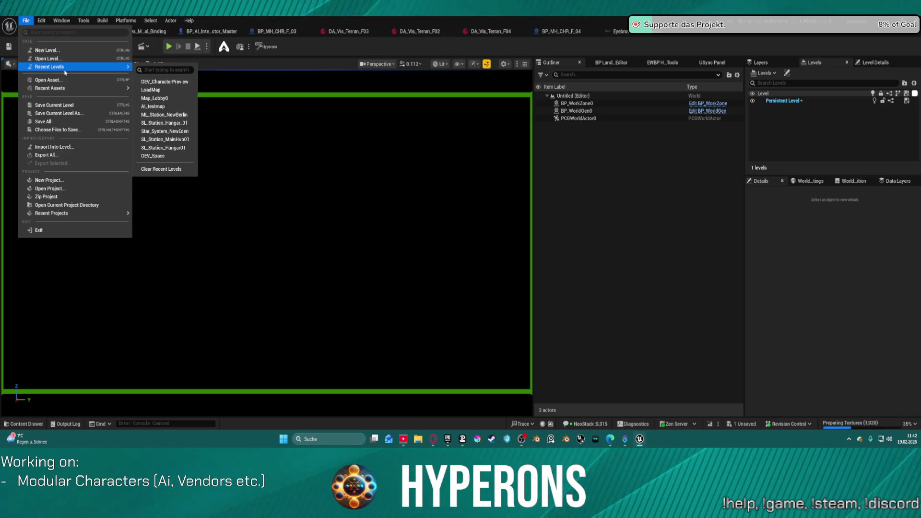
{"action": "left_click", "coordinate": [168, 83]}
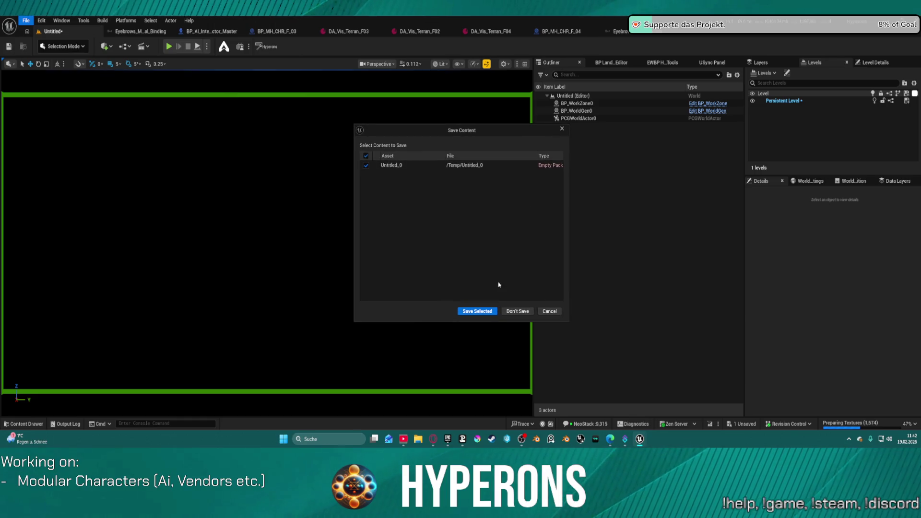
{"action": "left_click", "coordinate": [519, 313]}
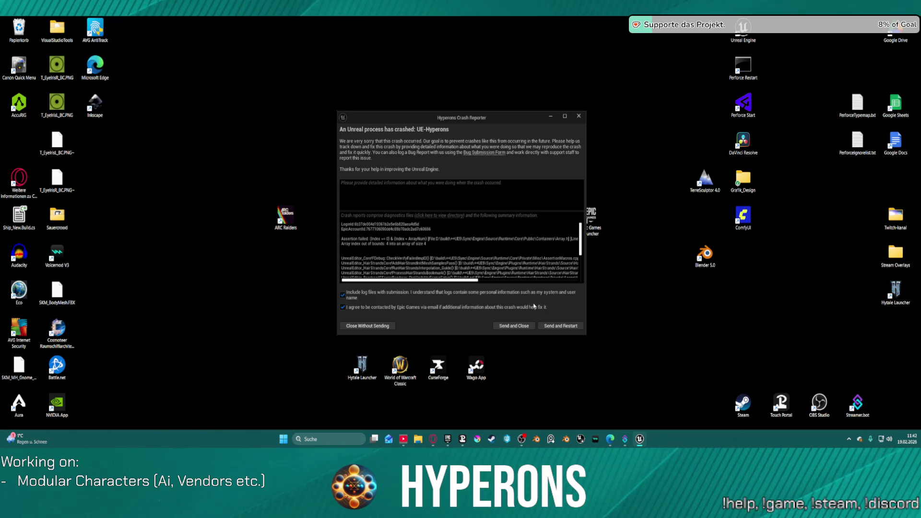
Send the crash report, restart the editor, and accept reopening the previous asset editors.
{"action": "left_click", "coordinate": [554, 327]}
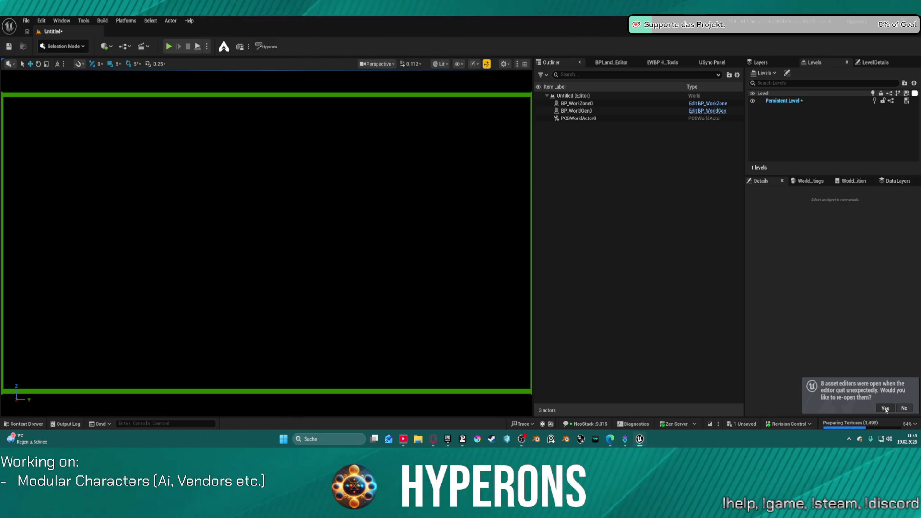
{"action": "left_click", "coordinate": [878, 407]}
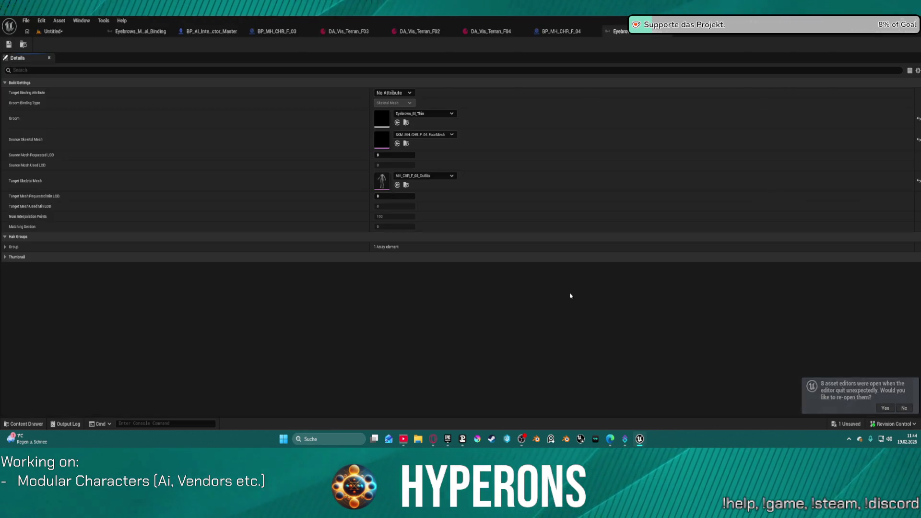
Check DA_Vis_Terran_F02's Hair and Eyebrows settings, then close its editor.
{"action": "left_click", "coordinate": [408, 31]}
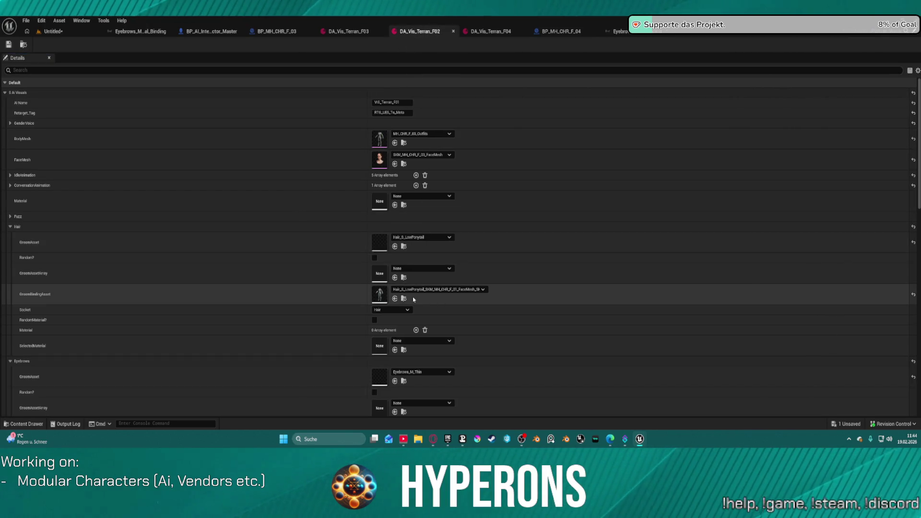
{"action": "scroll", "coordinate": [461, 329], "scroll_direction": "down", "scroll_amount": 4}
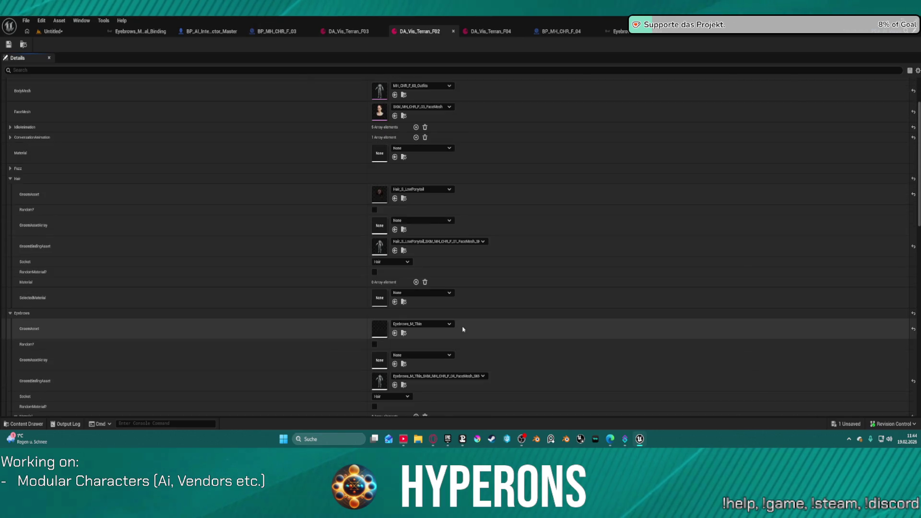
{"action": "scroll", "coordinate": [431, 297], "scroll_direction": "down", "scroll_amount": 3}
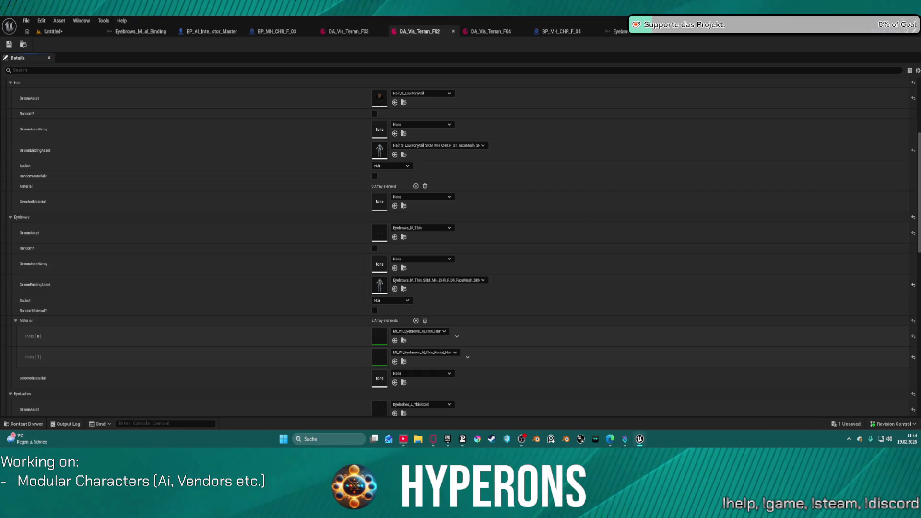
{"action": "left_click", "coordinate": [453, 31]}
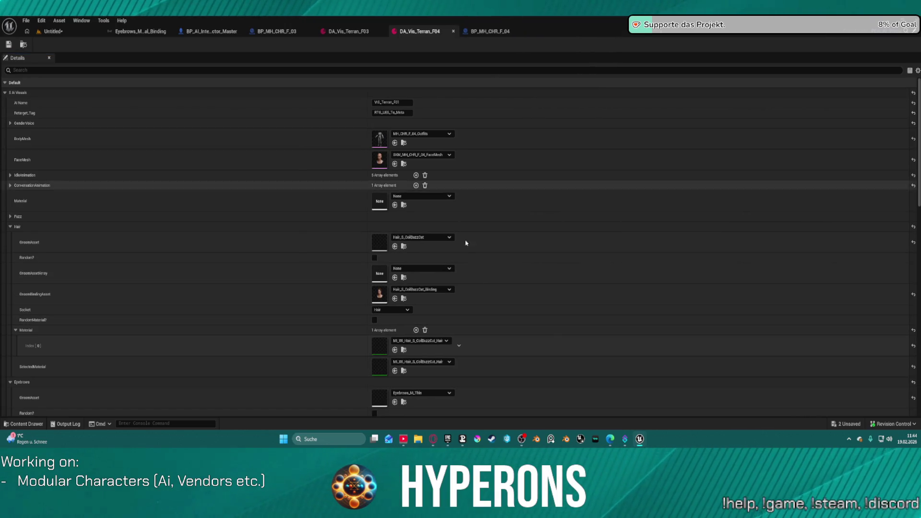
Set DA_Vis_Terran_F02's Eyebrows GroomAsset to None, save the asset, and return to the Untitled level.
{"action": "scroll", "coordinate": [438, 263], "scroll_direction": "down", "scroll_amount": 5}
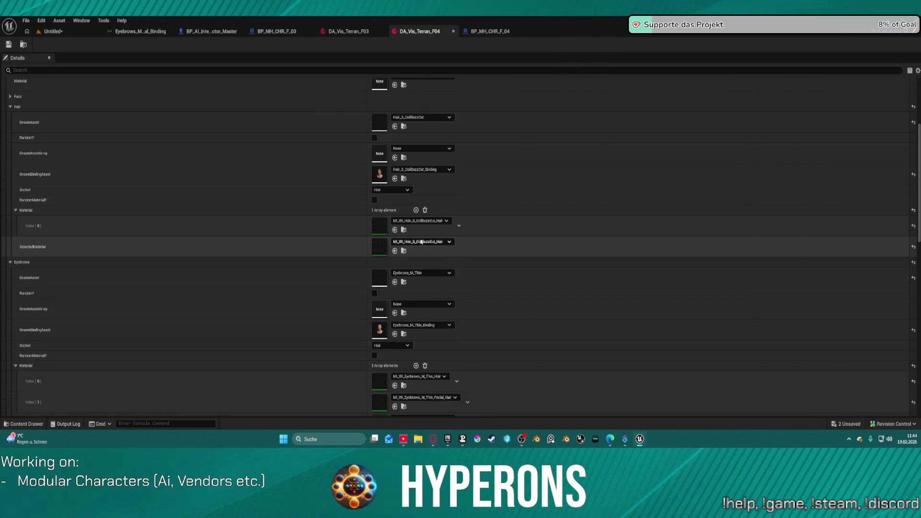
{"action": "scroll", "coordinate": [423, 221], "scroll_direction": "up", "scroll_amount": 1}
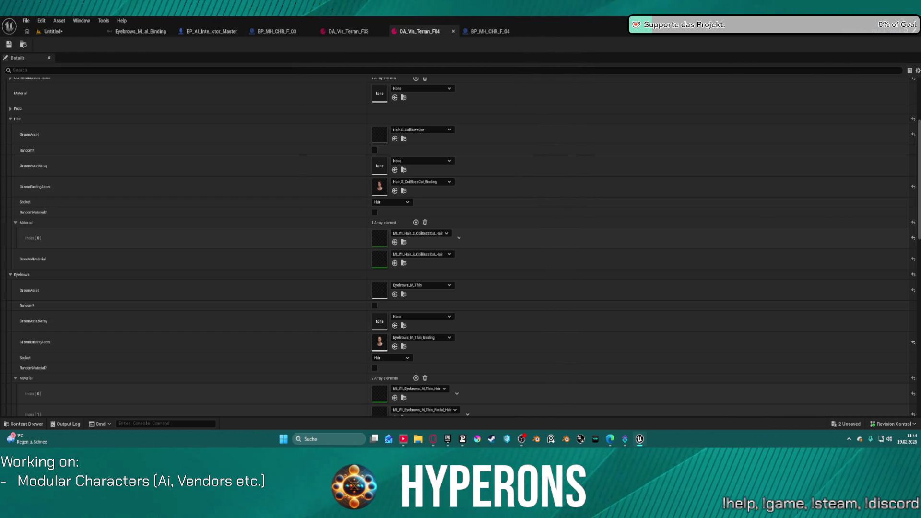
{"action": "scroll", "coordinate": [401, 262], "scroll_direction": "down", "scroll_amount": 5}
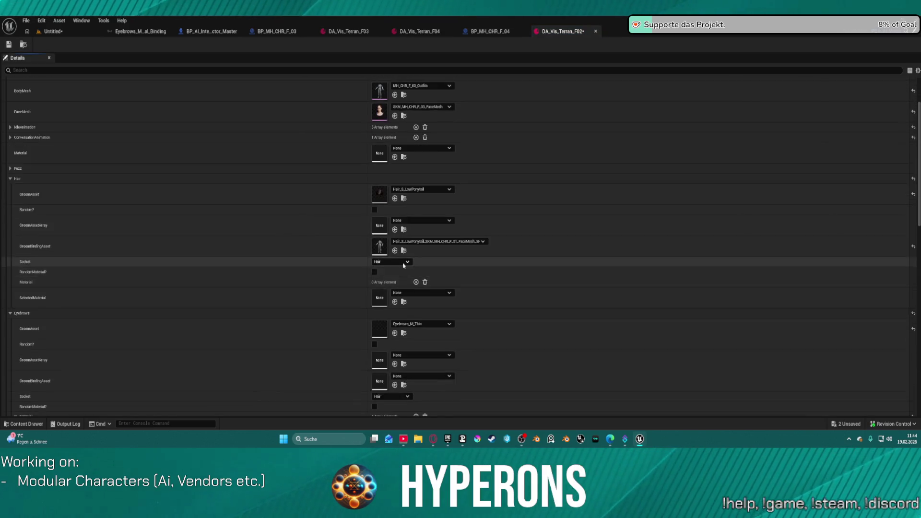
{"action": "left_click", "coordinate": [413, 275]}
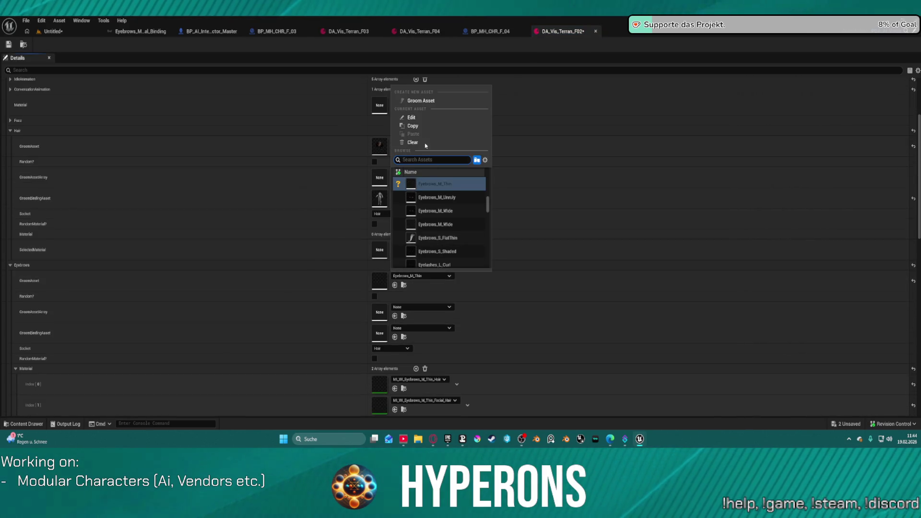
{"action": "left_click", "coordinate": [412, 142]}
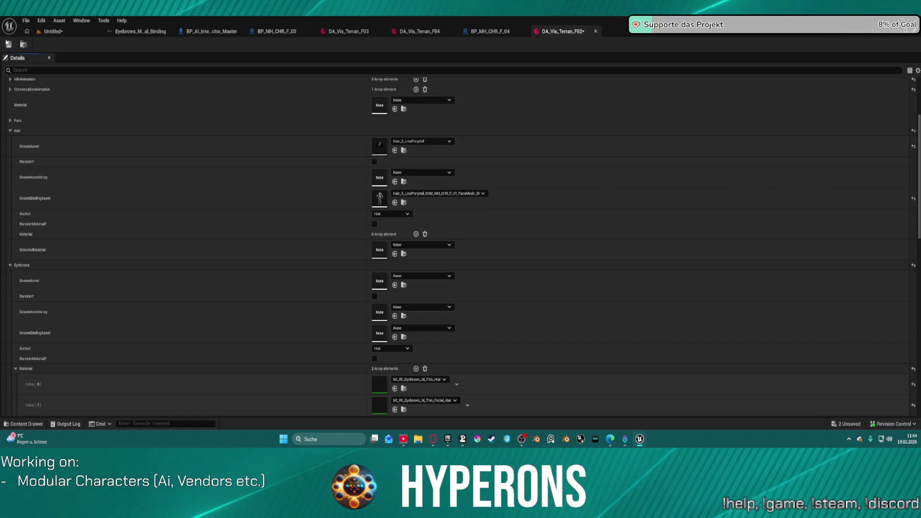
{"action": "key", "text": "ctrl+s"}
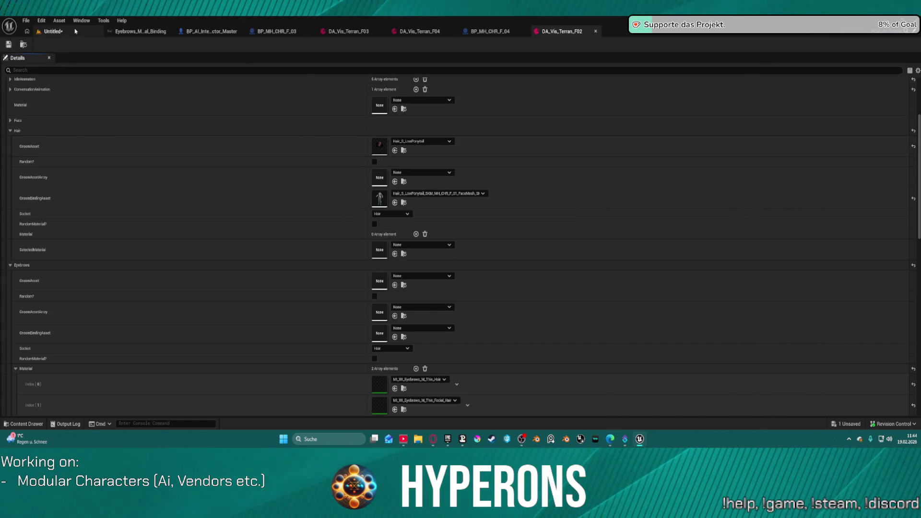
{"action": "left_click", "coordinate": [50, 31]}
{"action": "left_click", "coordinate": [29, 21]}
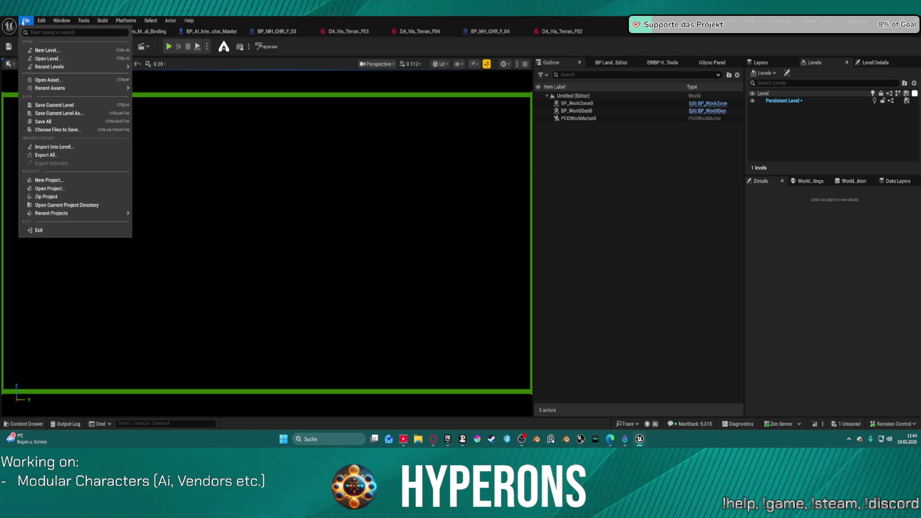
Reopen DEV_CharacterPreview, saving the untitled level, then send the crash report and restart.
{"action": "mouse_move", "coordinate": [68, 67]}
{"action": "left_click", "coordinate": [144, 82]}
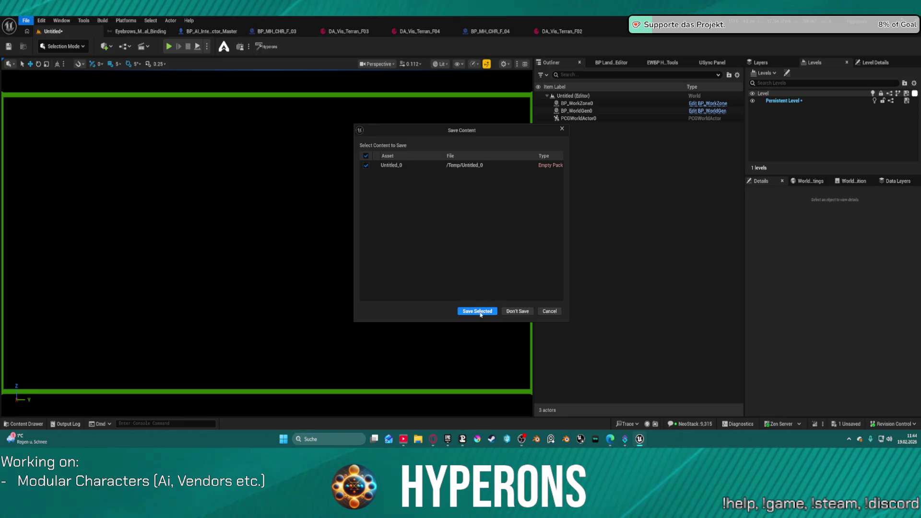
{"action": "left_click", "coordinate": [518, 311]}
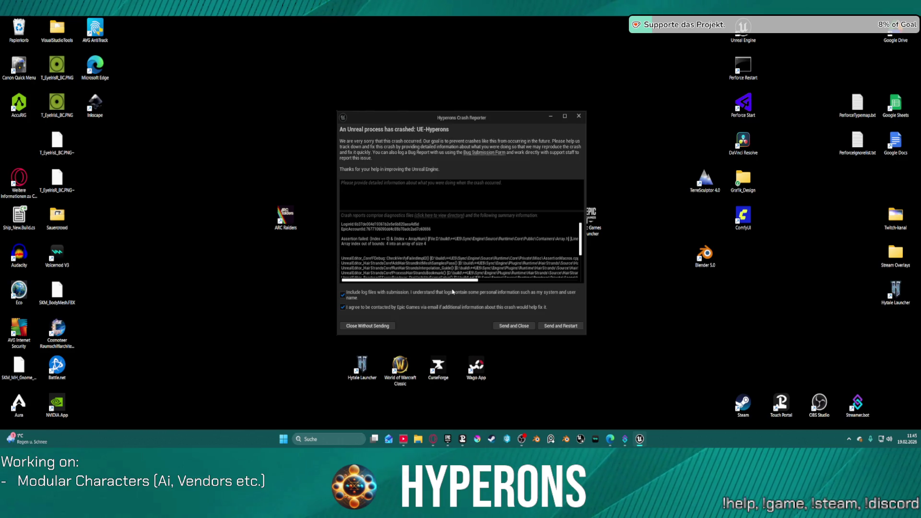
{"action": "left_click", "coordinate": [561, 328]}
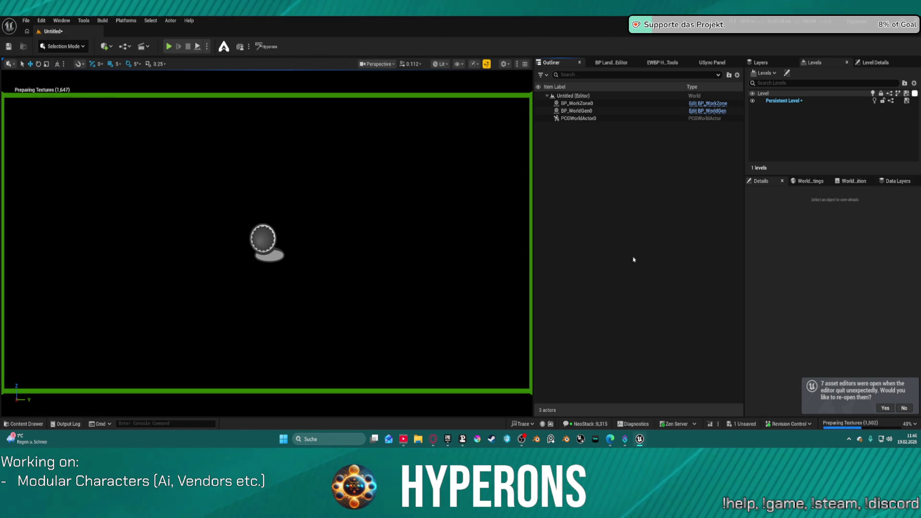
Bring the restarted Unreal Engine editor forward from the taskbar, back on the Untitled level.
{"action": "mouse_move", "coordinate": [448, 439]}
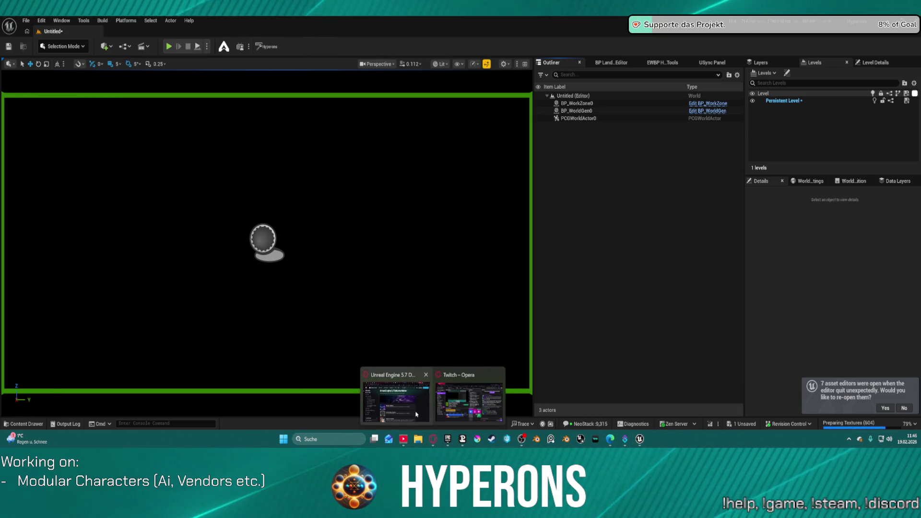
{"action": "left_click", "coordinate": [417, 414]}
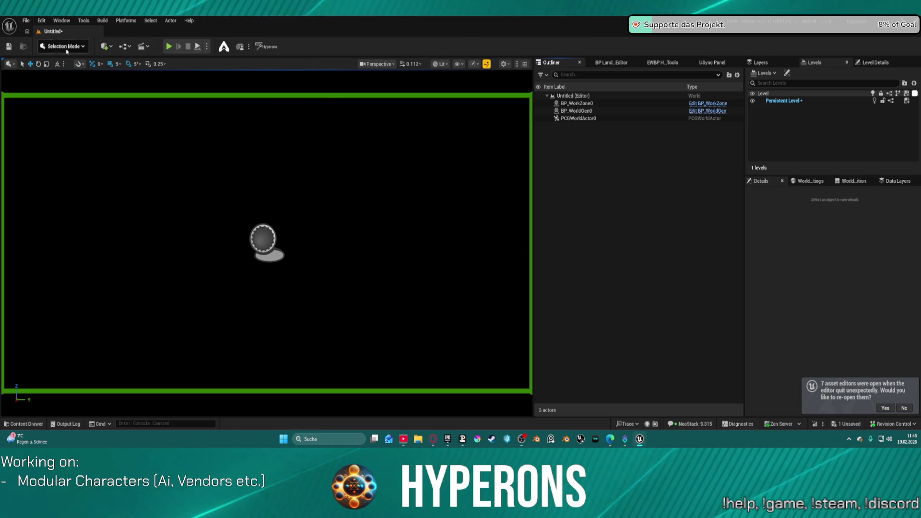
{"action": "left_click", "coordinate": [29, 21]}
Attempt to open DEV_CharacterPreview from Recent Levels, then cancel and stay put.
{"action": "mouse_move", "coordinate": [96, 67]}
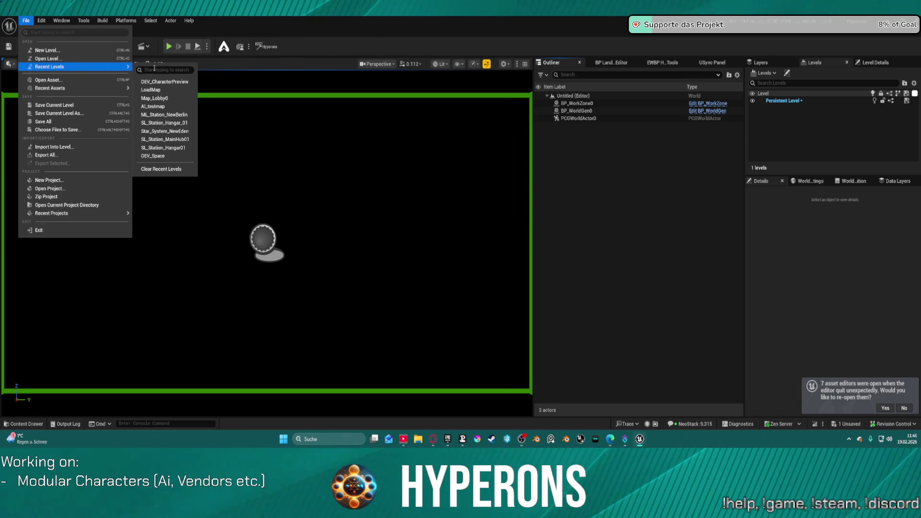
{"action": "left_click", "coordinate": [180, 84]}
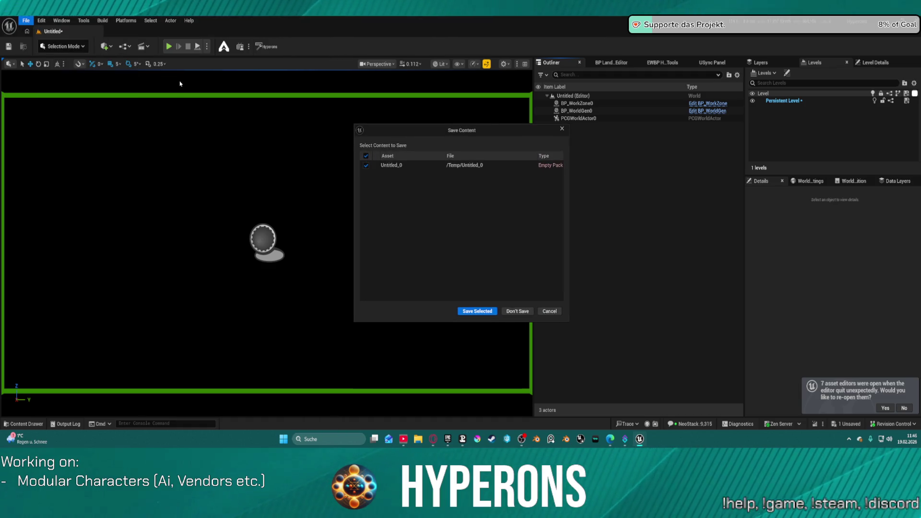
{"action": "left_click", "coordinate": [555, 311]}
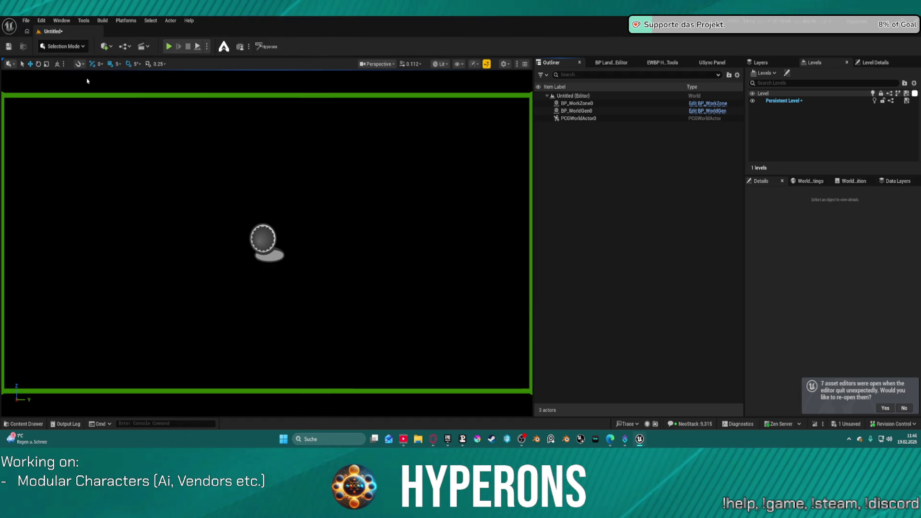
Create a new level from the Basic template, discarding the untitled level without saving.
{"action": "left_click", "coordinate": [26, 20]}
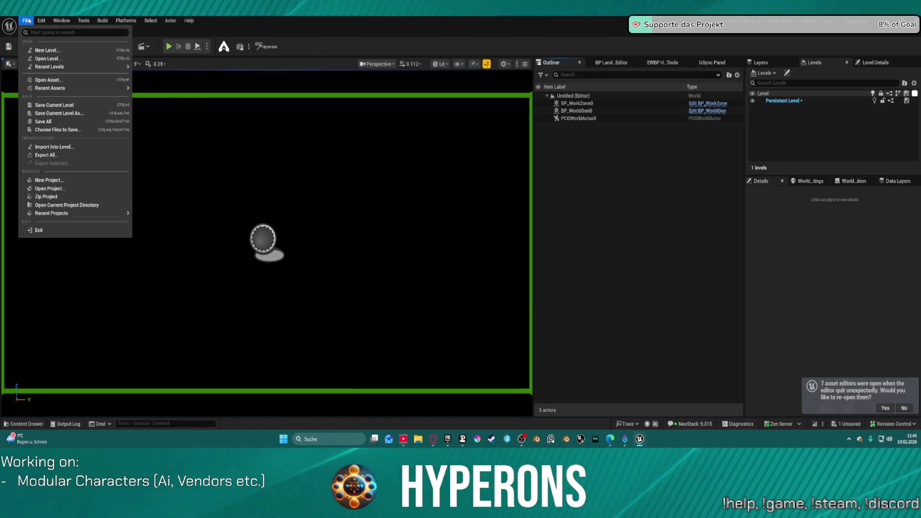
{"action": "left_click", "coordinate": [39, 51]}
{"action": "left_click", "coordinate": [472, 181]}
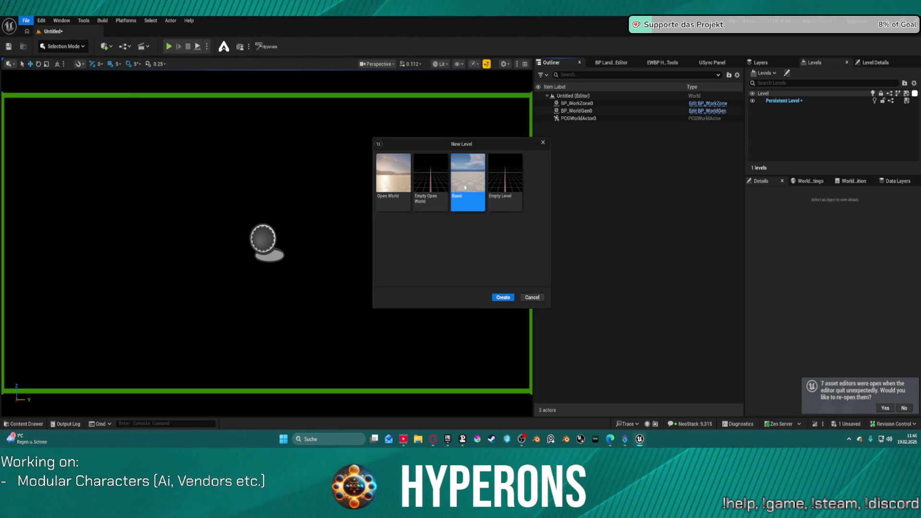
{"action": "double_click", "coordinate": [474, 181]}
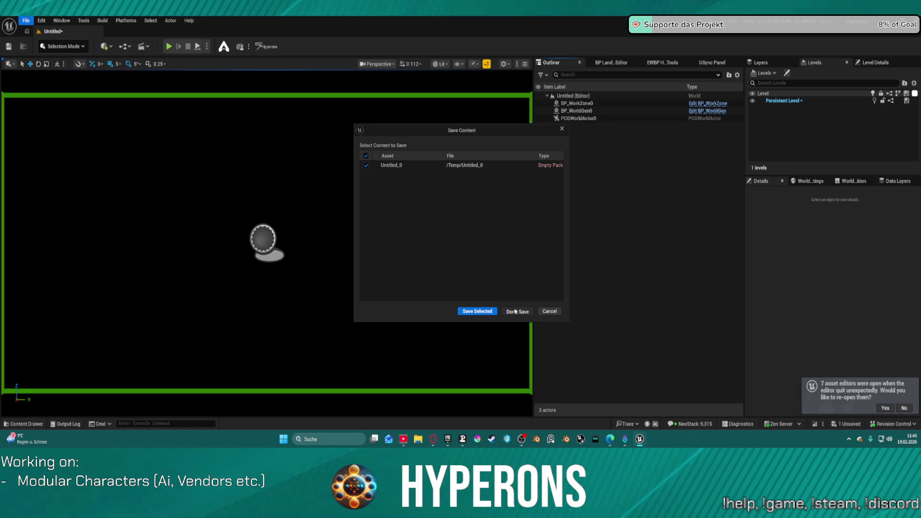
{"action": "left_click", "coordinate": [515, 312]}
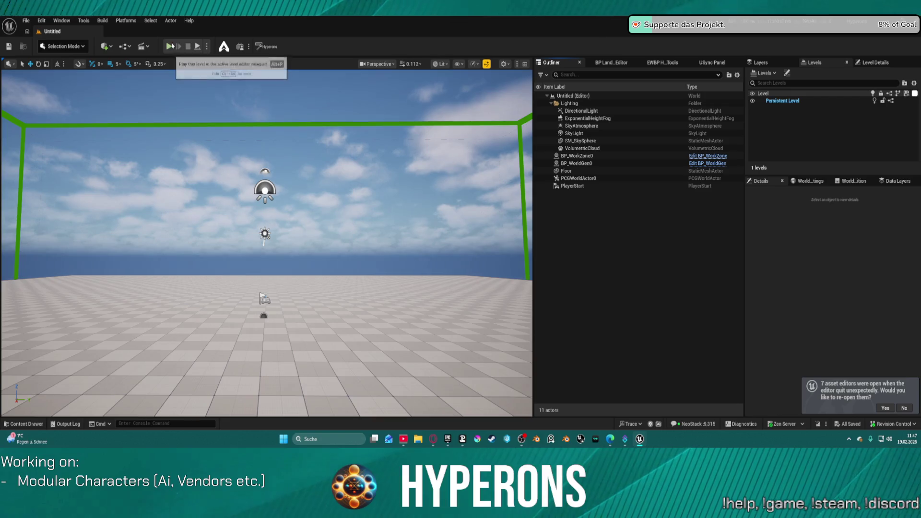
{"action": "left_click_drag", "start_coordinate": [267, 216], "coordinate": [267, 269]}
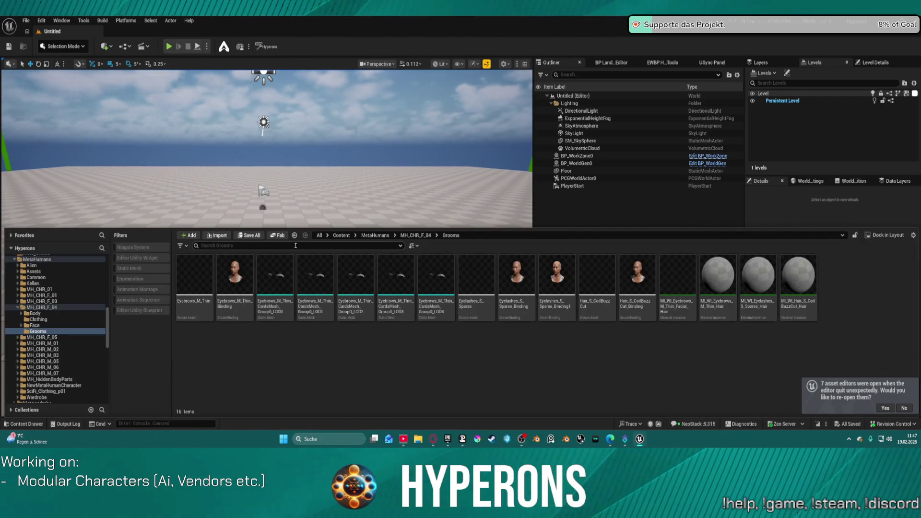
Drag BP_AI_Interactor_Master from the Content Browser onto the floor centre of the Untitled level.
{"action": "key", "text": "ctrl+space"}
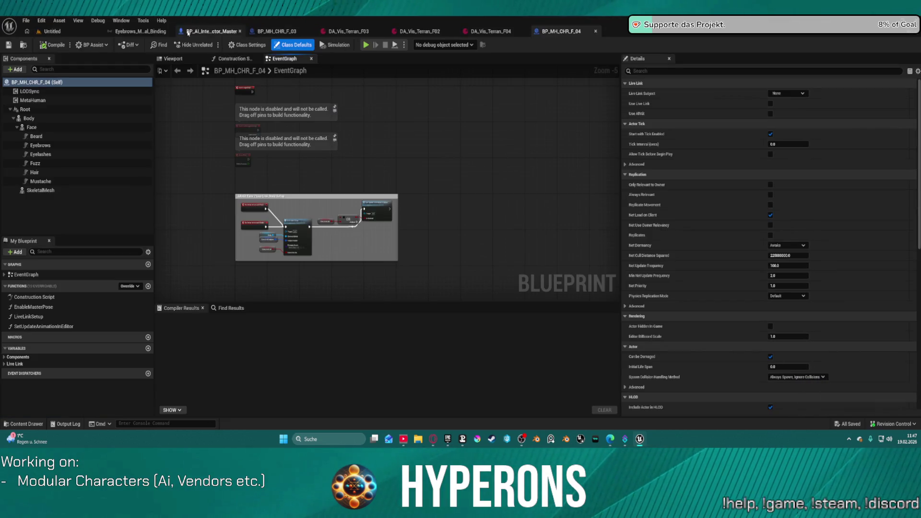
{"action": "left_click", "coordinate": [223, 31]}
{"action": "left_click", "coordinate": [51, 31]}
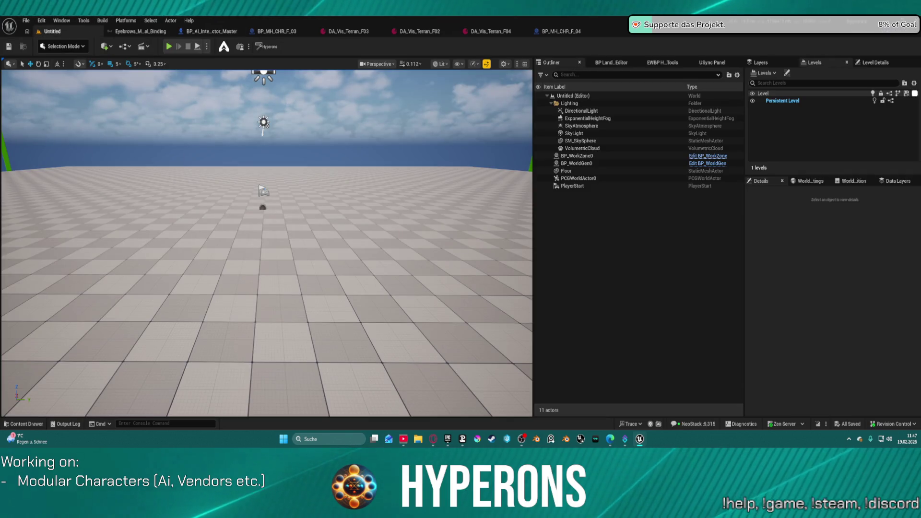
{"action": "mouse_move", "coordinate": [304, 212]}
{"action": "left_mouse_down"}
{"action": "mouse_move", "coordinate": [291, 265]}
{"action": "mouse_move", "coordinate": [242, 234]}
{"action": "mouse_move", "coordinate": [117, 235]}
{"action": "left_mouse_up"}
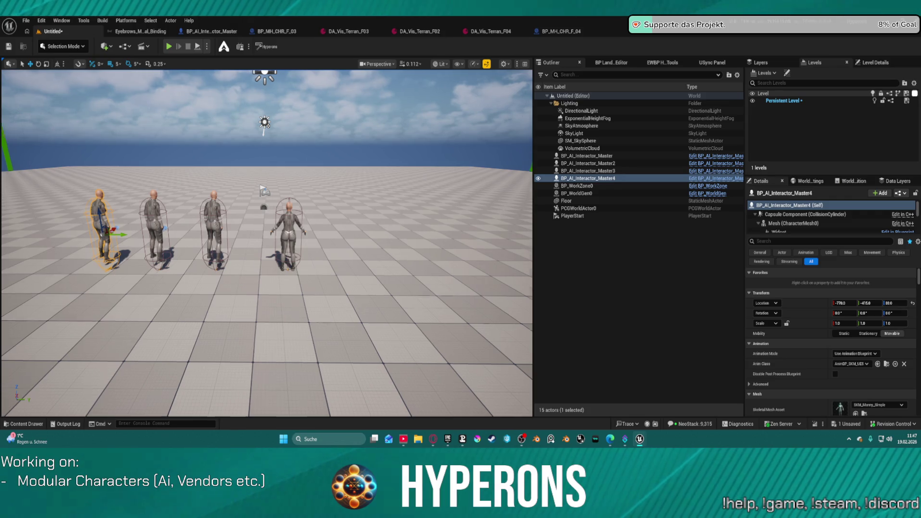
Filter the left character's Details by 'visu' and assign it DA_Vis_Terran_F01 as Visual Data Asset.
{"action": "scroll", "coordinate": [266, 243], "scroll_direction": "up", "scroll_amount": 3}
{"action": "scroll", "coordinate": [267, 244], "scroll_direction": "up", "scroll_amount": 4}
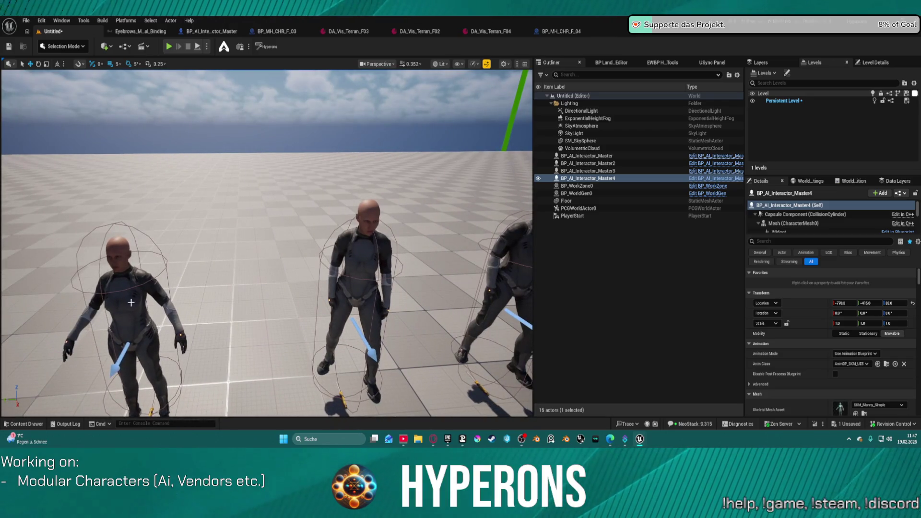
{"action": "left_click", "coordinate": [586, 156]}
{"action": "scroll", "coordinate": [830, 270], "scroll_direction": "down", "scroll_amount": 2}
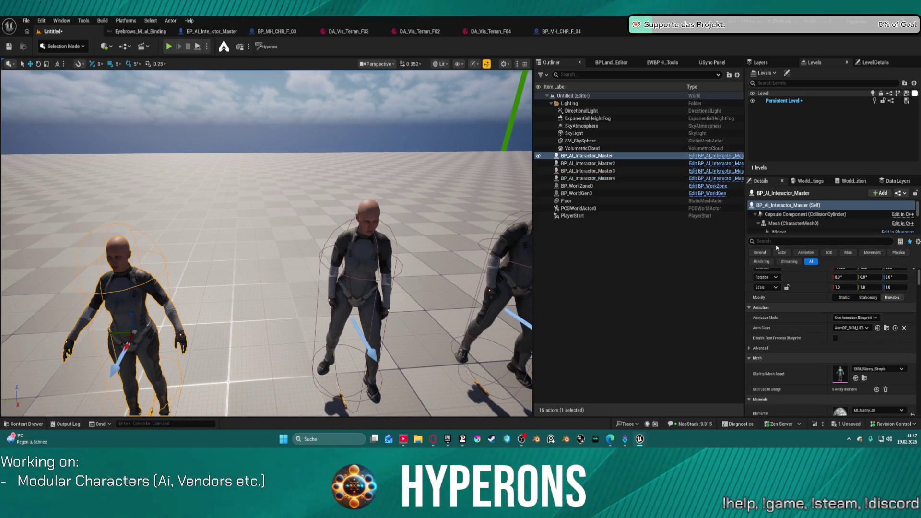
{"action": "type", "text": "vis"}
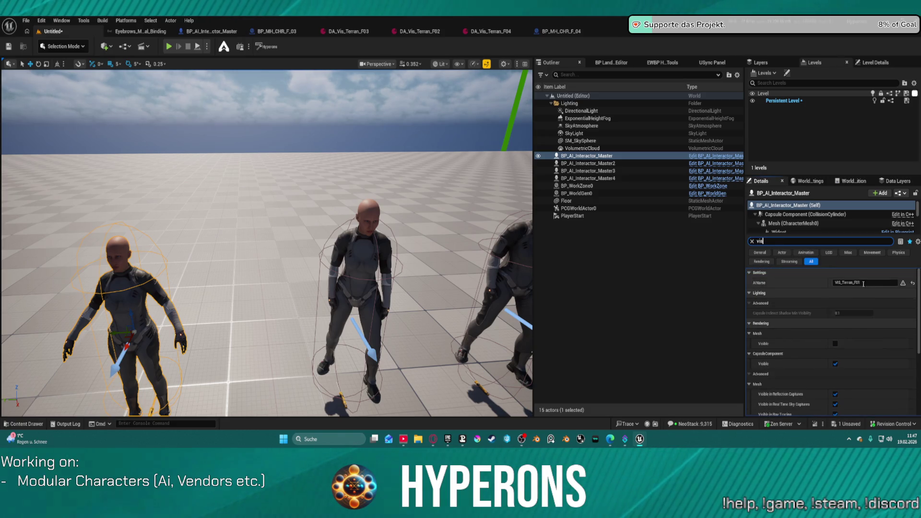
{"action": "left_click", "coordinate": [863, 283]}
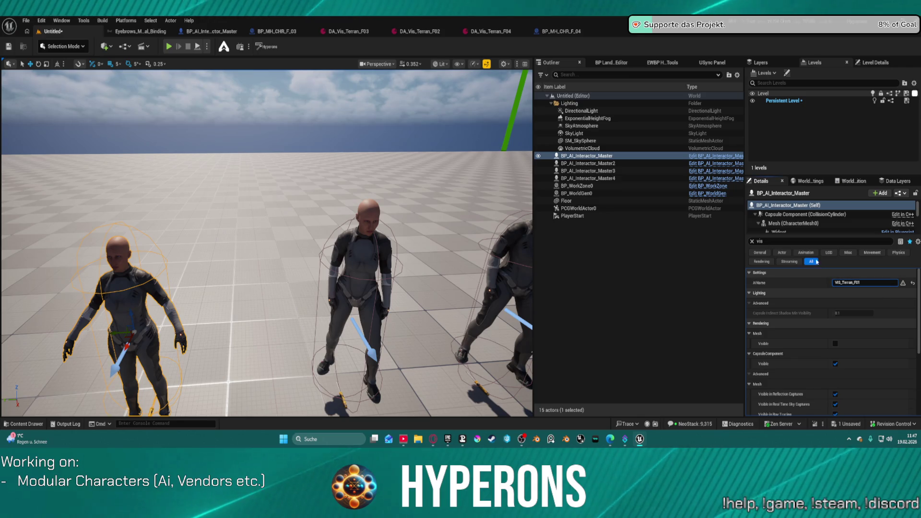
{"action": "left_click", "coordinate": [773, 242]}
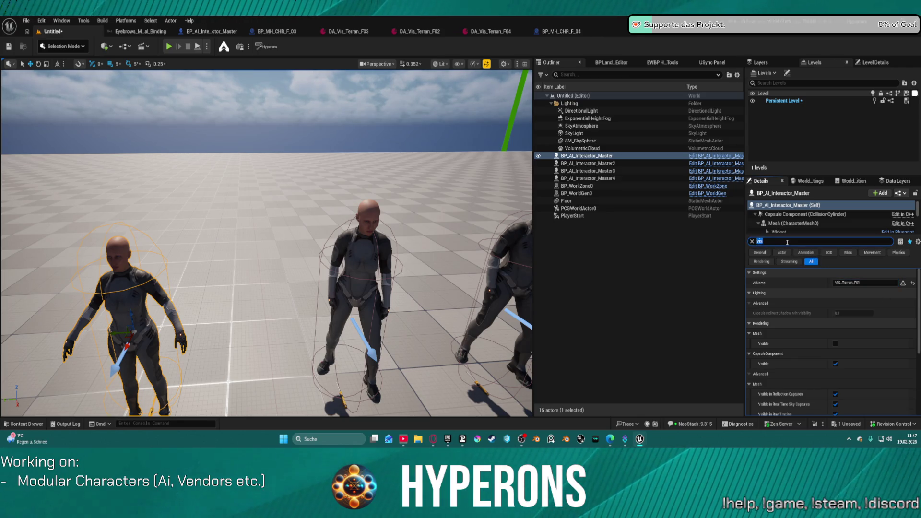
{"action": "type", "text": "visu"}
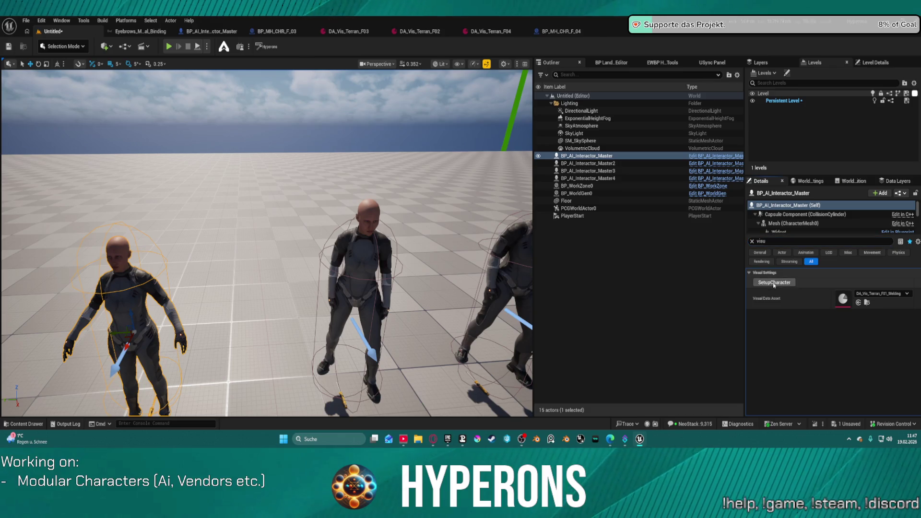
{"action": "left_click", "coordinate": [883, 293]}
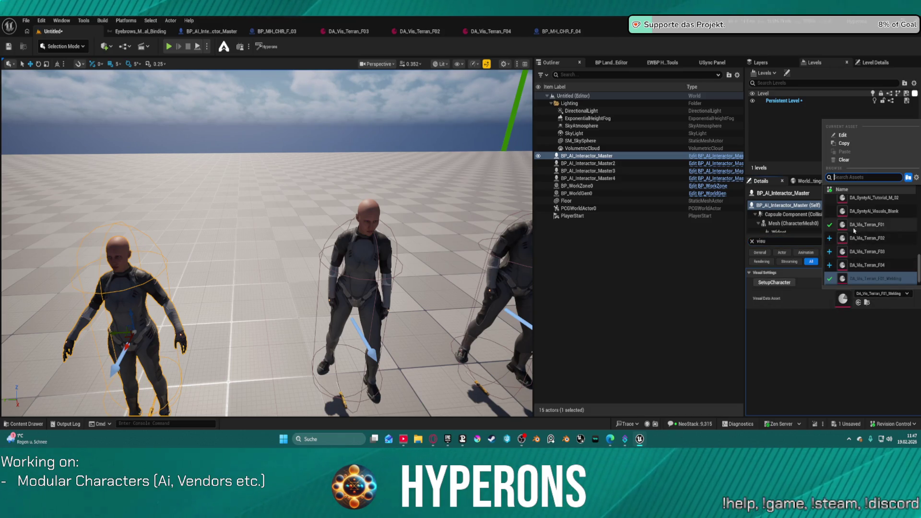
{"action": "left_click", "coordinate": [854, 225]}
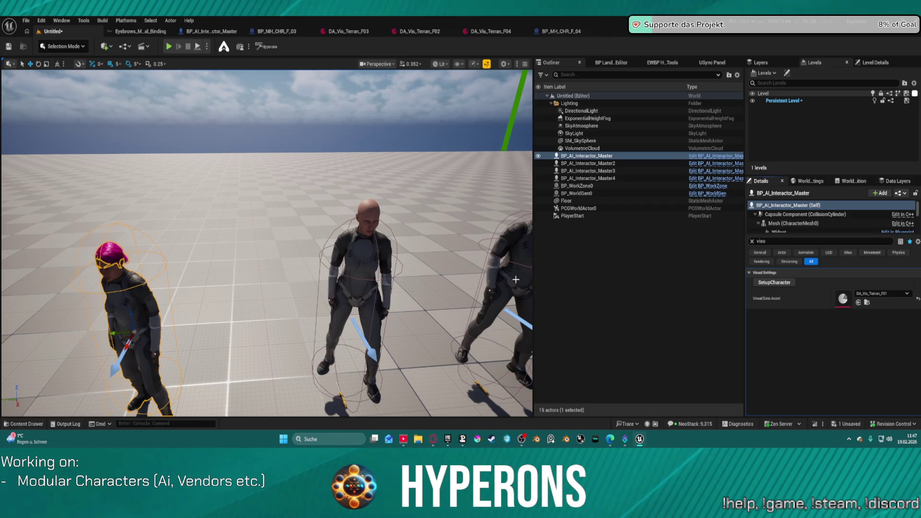
Assign visual data assets to the middle and right characters (right gets DA_Vis_Terran_F04), then start saving.
{"action": "left_click", "coordinate": [287, 259]}
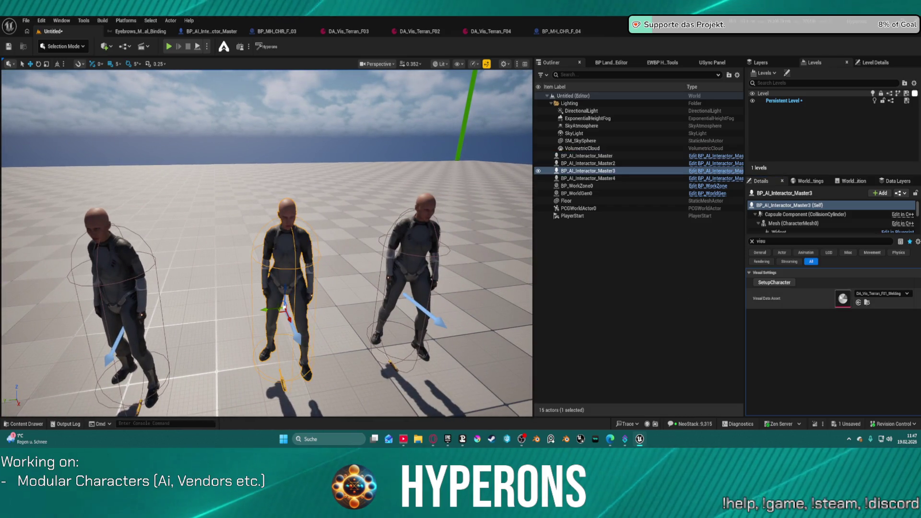
{"action": "left_click", "coordinate": [883, 293]}
{"action": "left_click", "coordinate": [874, 238]}
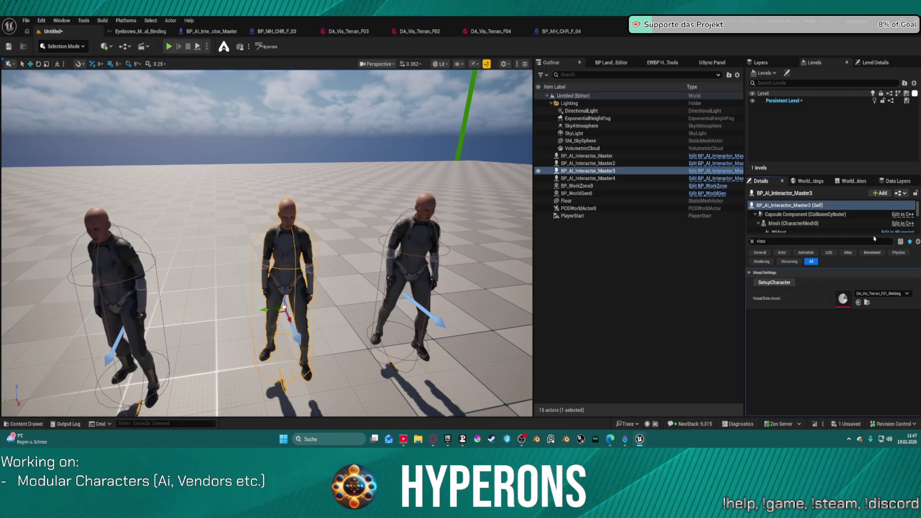
{"action": "left_click", "coordinate": [415, 250]}
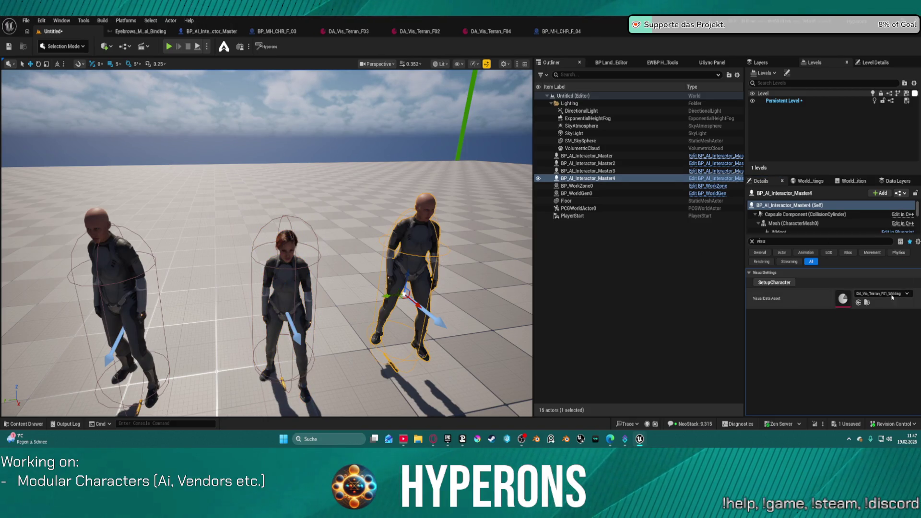
{"action": "left_click", "coordinate": [892, 297]}
{"action": "left_click", "coordinate": [873, 253]}
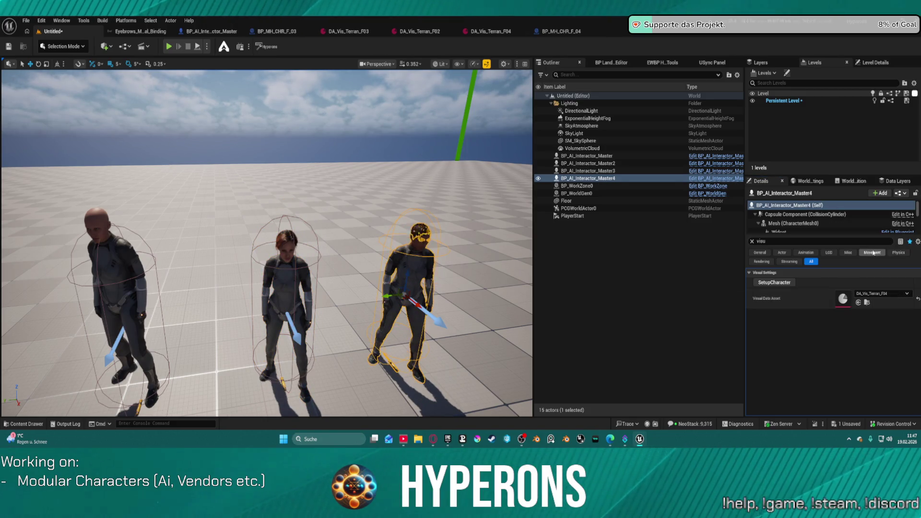
{"action": "key", "text": "ctrl+s"}
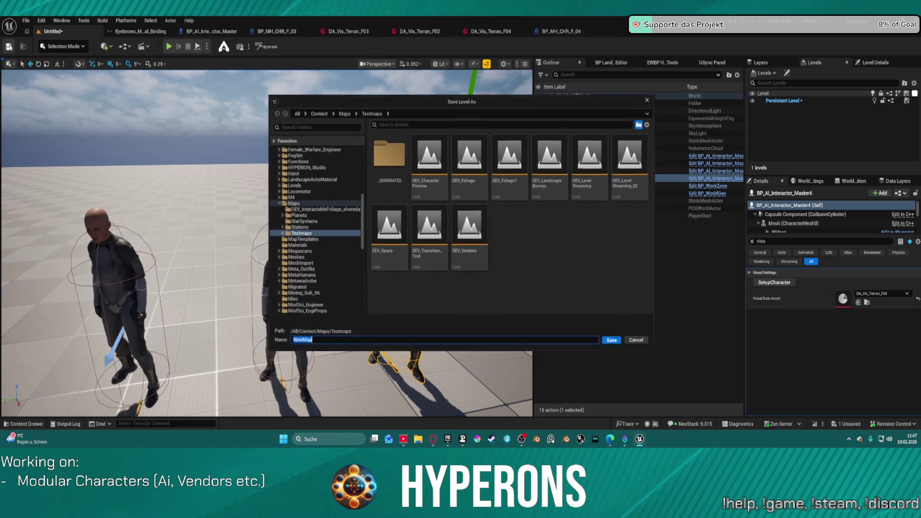
Save the level as NewMap, then save it over DEV_CharacterPreview, replacing that map.
{"action": "left_click", "coordinate": [609, 342]}
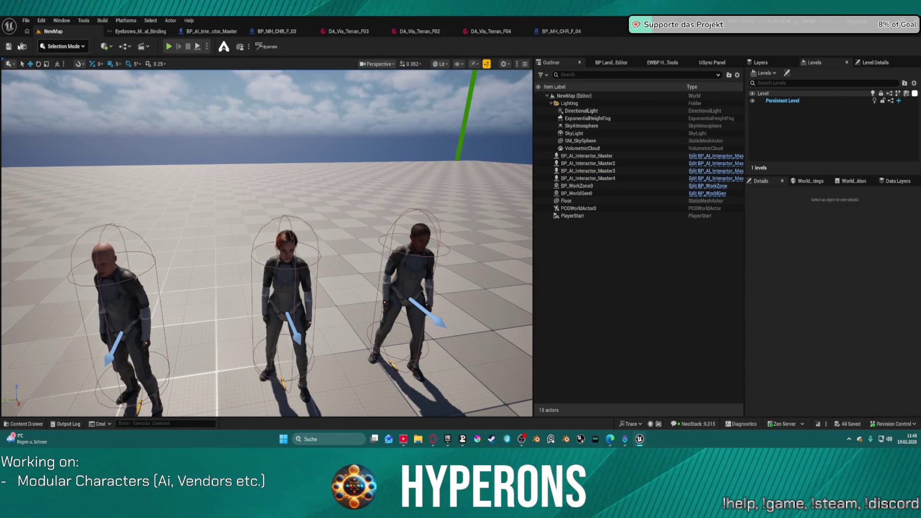
{"action": "left_click", "coordinate": [21, 22]}
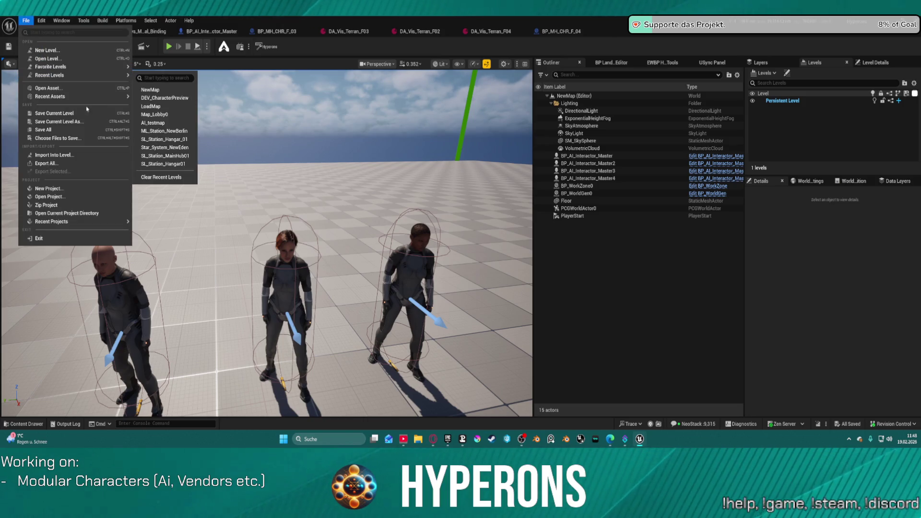
{"action": "left_click", "coordinate": [87, 123]}
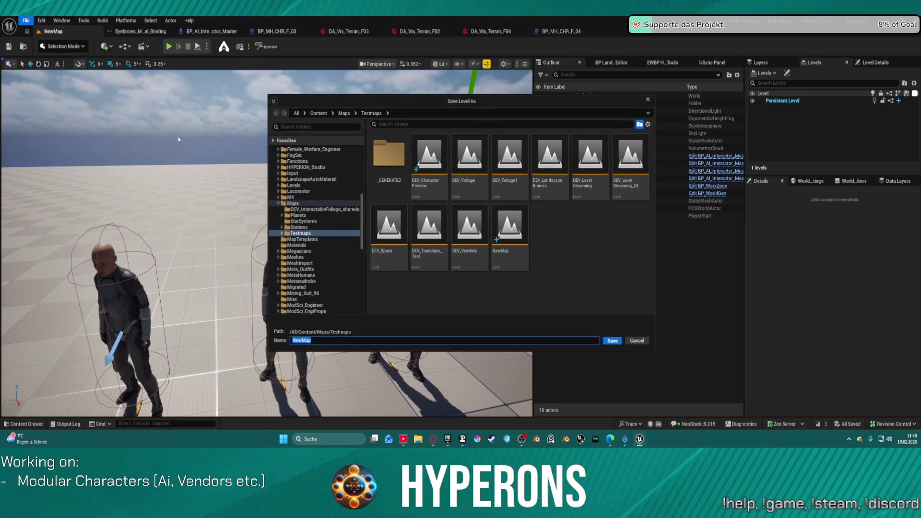
{"action": "double_click", "coordinate": [440, 178]}
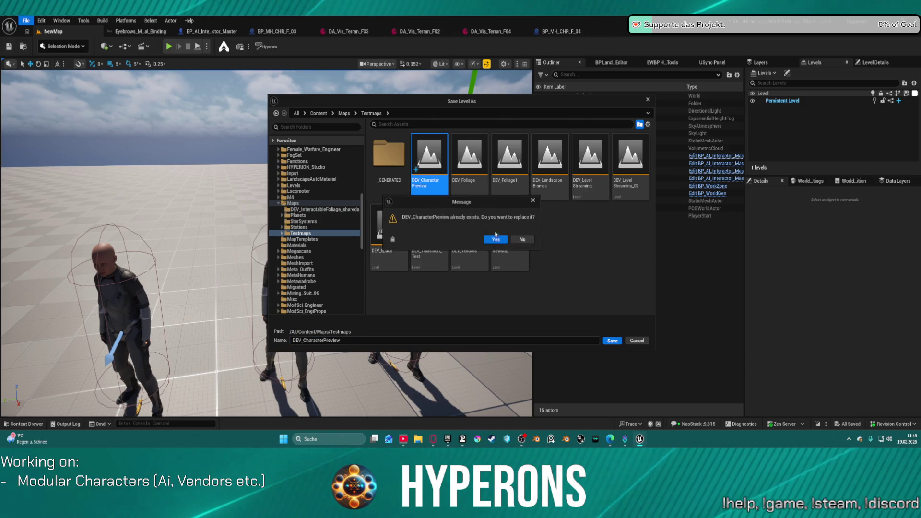
{"action": "left_click", "coordinate": [497, 241]}
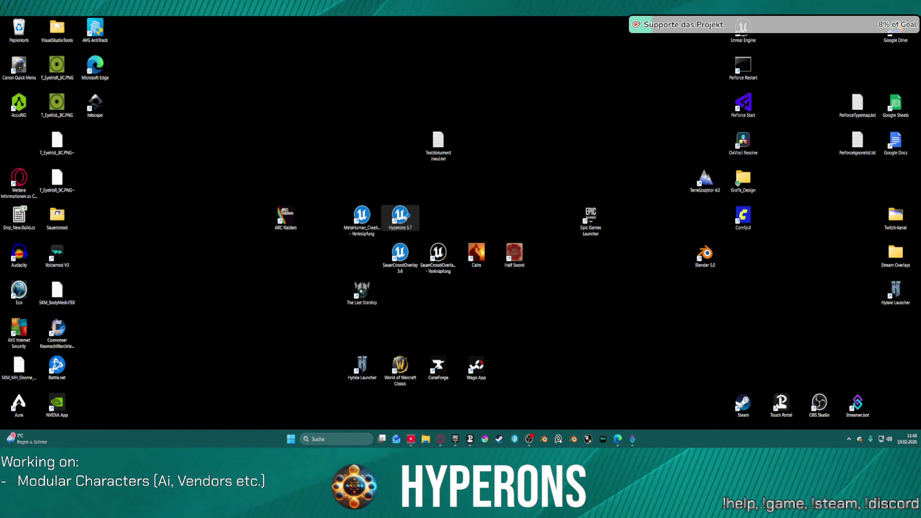
Launch the Hyperons 5.7 project from its desktop shortcut.
{"action": "double_click", "coordinate": [407, 214]}
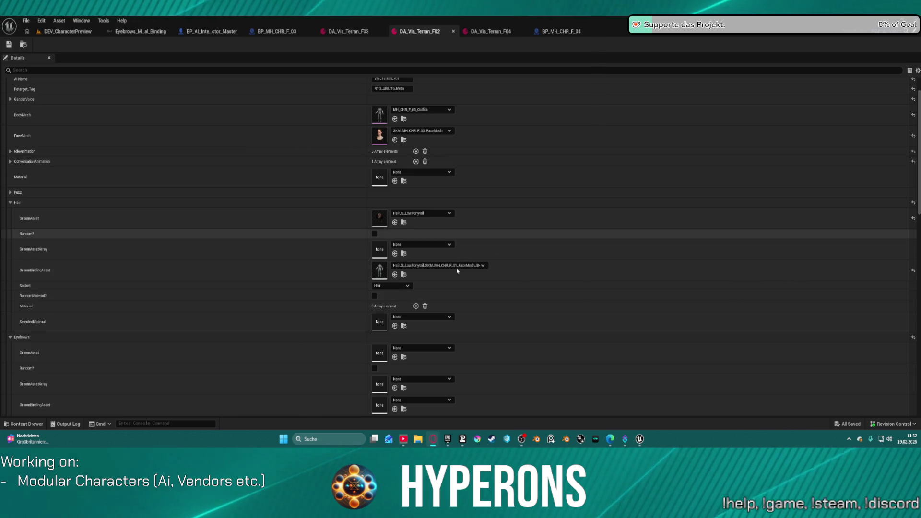
Set DA_Vis_Terran_F02's GroomBindingAsset to Hair_S_LowPonytail_Binding, save, and select Master2 in DEV_CharacterPreview.
{"action": "double_click", "coordinate": [380, 270]}
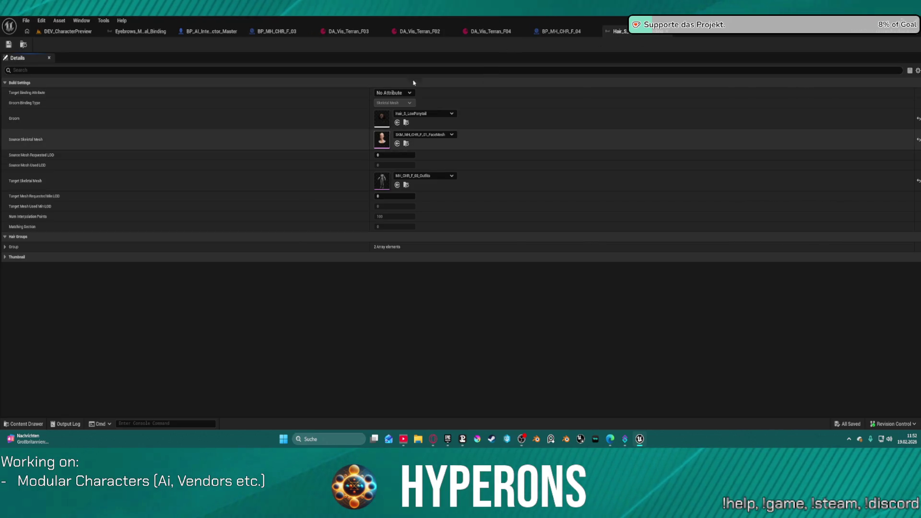
{"action": "left_click", "coordinate": [418, 31]}
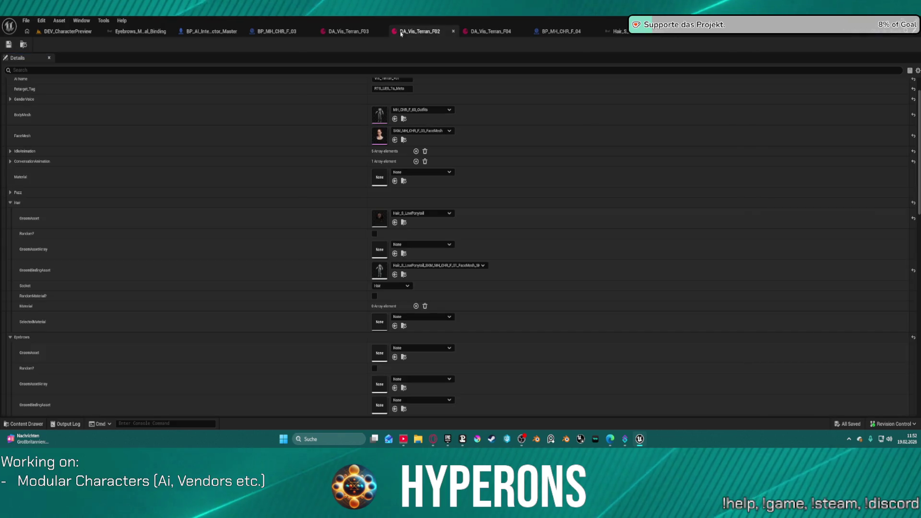
{"action": "left_click", "coordinate": [448, 267]}
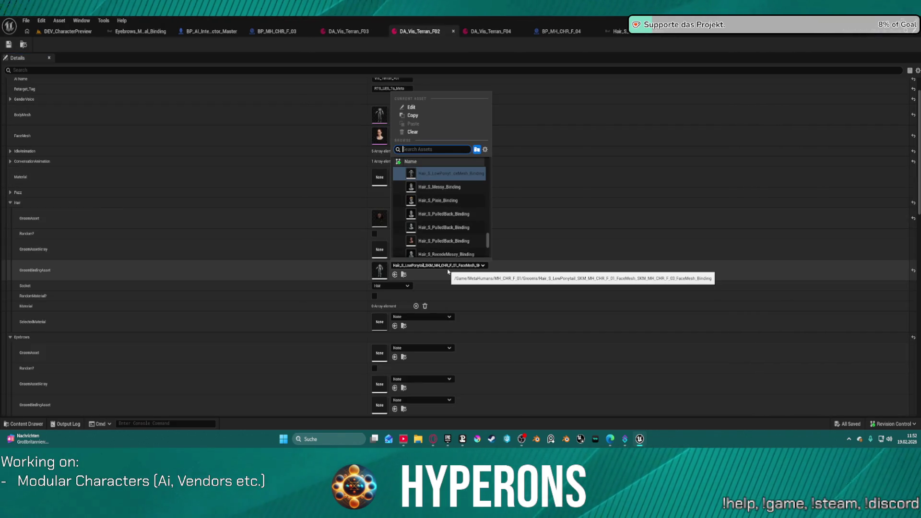
{"action": "scroll", "coordinate": [466, 184], "scroll_direction": "up", "scroll_amount": 1}
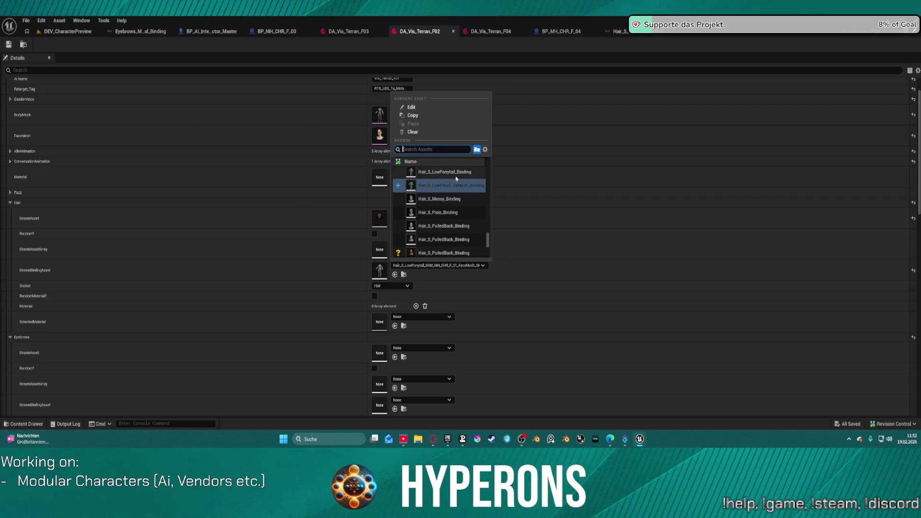
{"action": "left_click", "coordinate": [466, 174]}
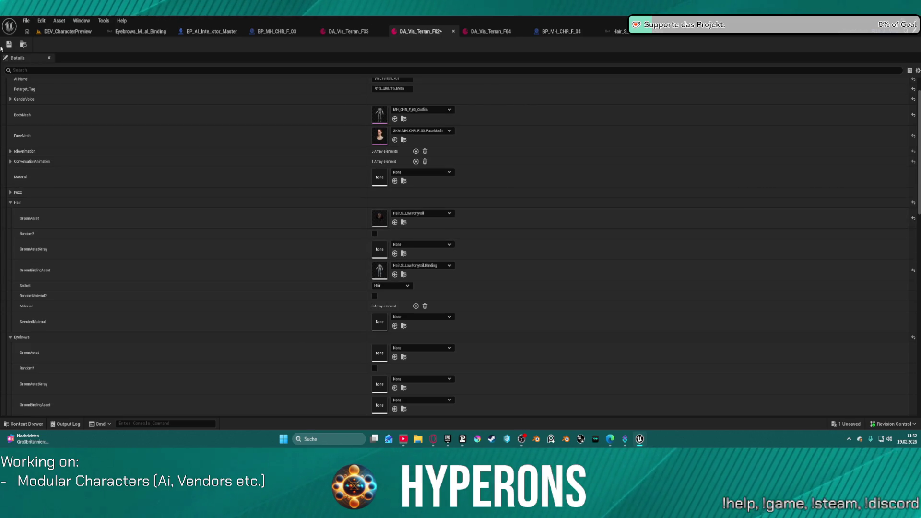
{"action": "left_click", "coordinate": [9, 45]}
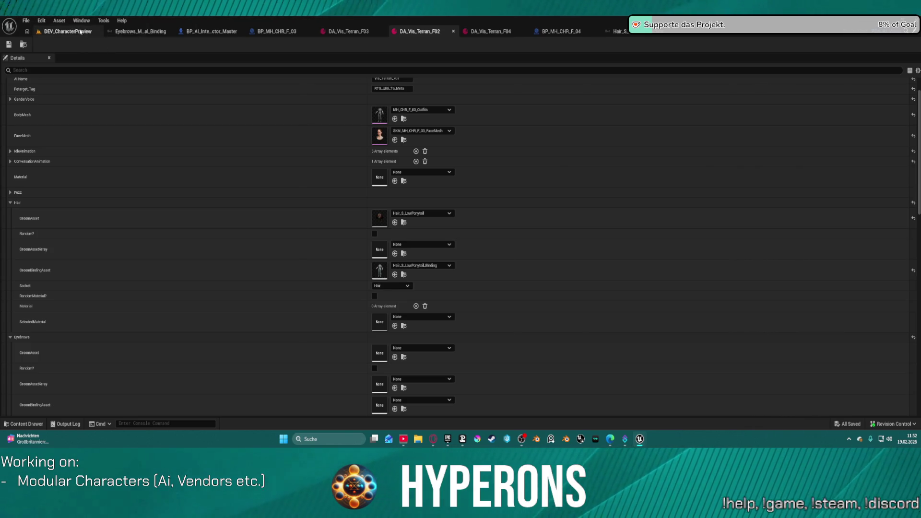
{"action": "left_click", "coordinate": [80, 32]}
{"action": "left_click", "coordinate": [588, 163]}
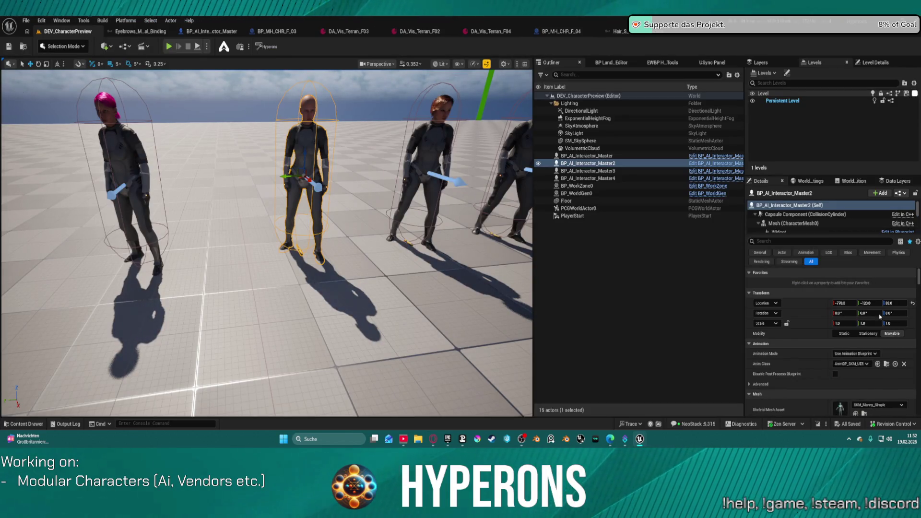
Give Master2 DA_Vis_Terran_F02, frame the pink-haired character, and view the Hair_S_LowPonytail binding asset.
{"action": "left_click", "coordinate": [787, 239]}
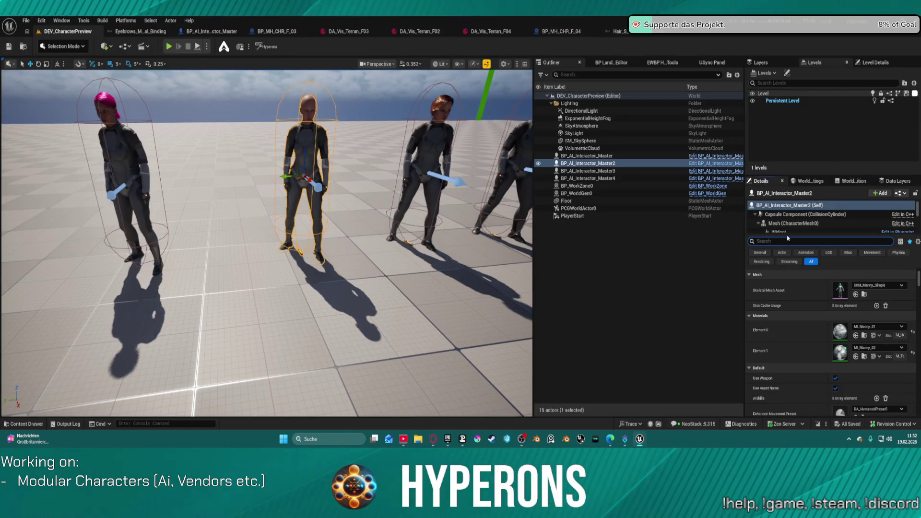
{"action": "type", "text": "vis"}
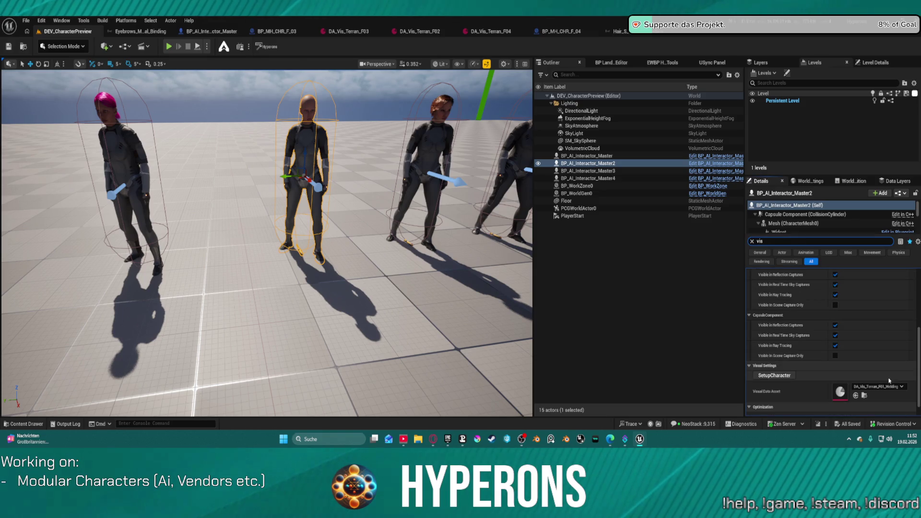
{"action": "left_click", "coordinate": [878, 386]}
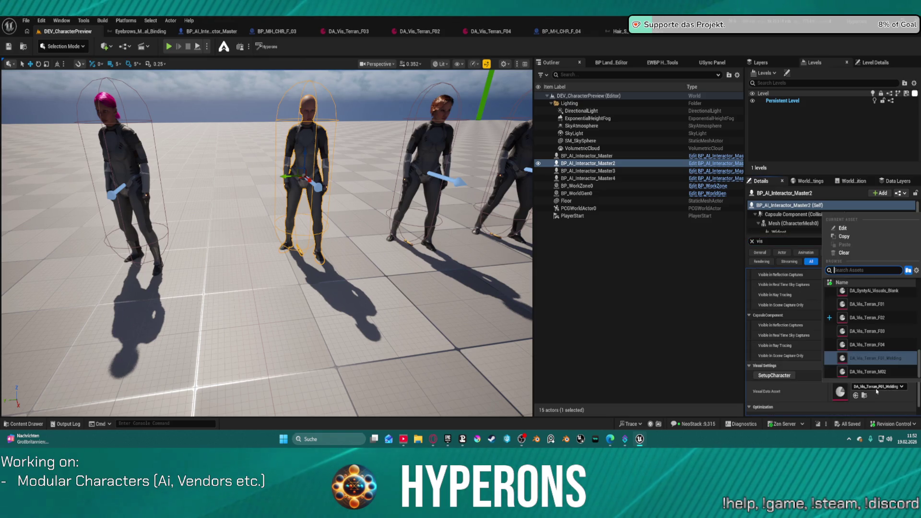
{"action": "left_click", "coordinate": [873, 319]}
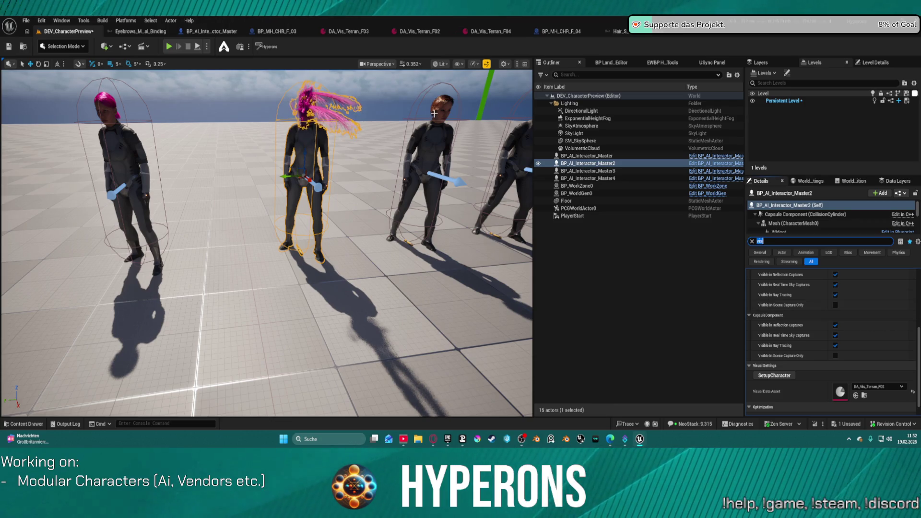
{"action": "key", "text": "f"}
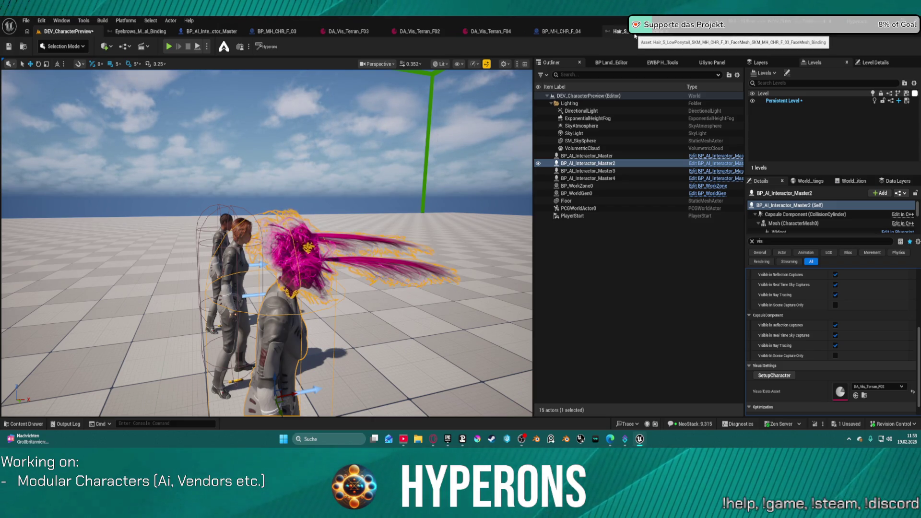
{"action": "left_click", "coordinate": [635, 35]}
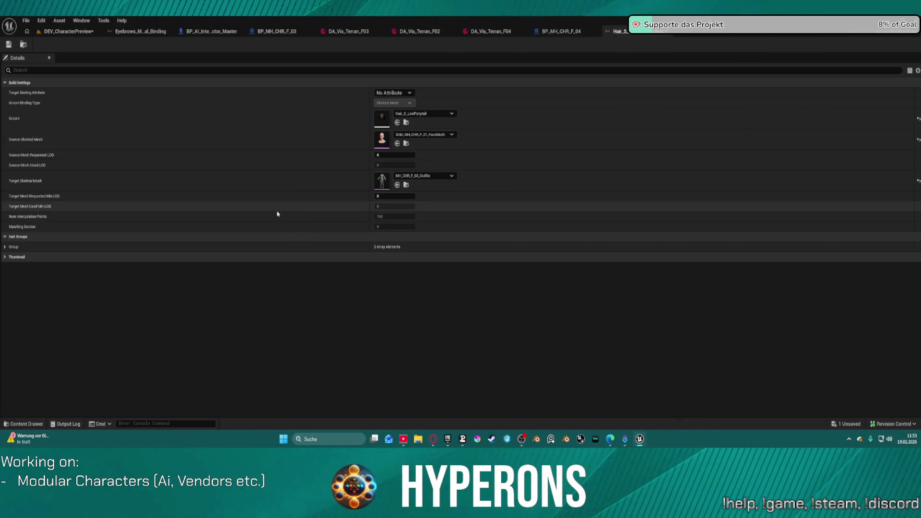
Reset the Hair_S_LowPonytail binding's Source Skeletal Mesh to None and save the binding.
{"action": "left_click", "coordinate": [4, 247]}
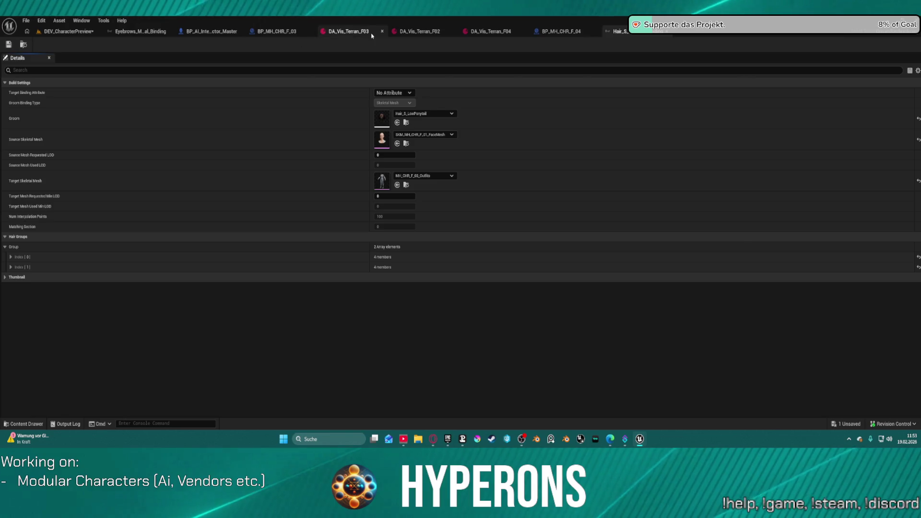
{"action": "key", "text": "ctrl+space"}
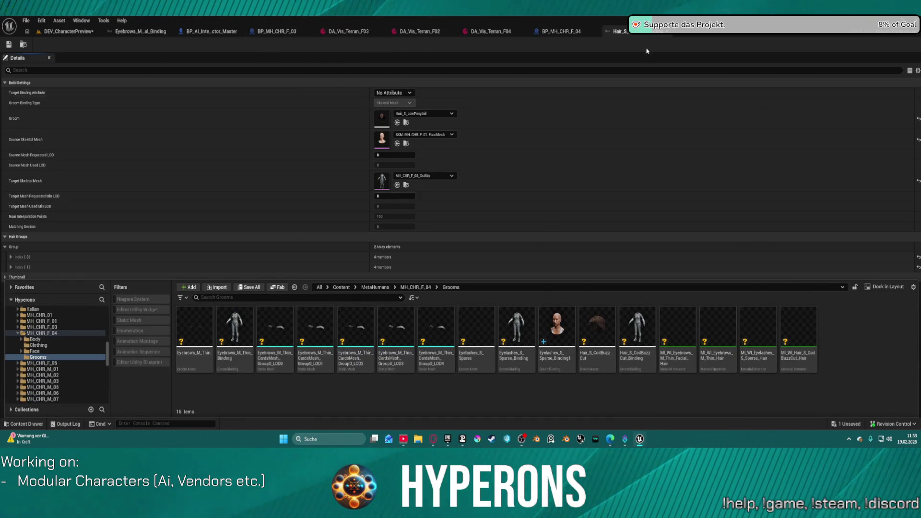
{"action": "key", "text": "ctrl+space"}
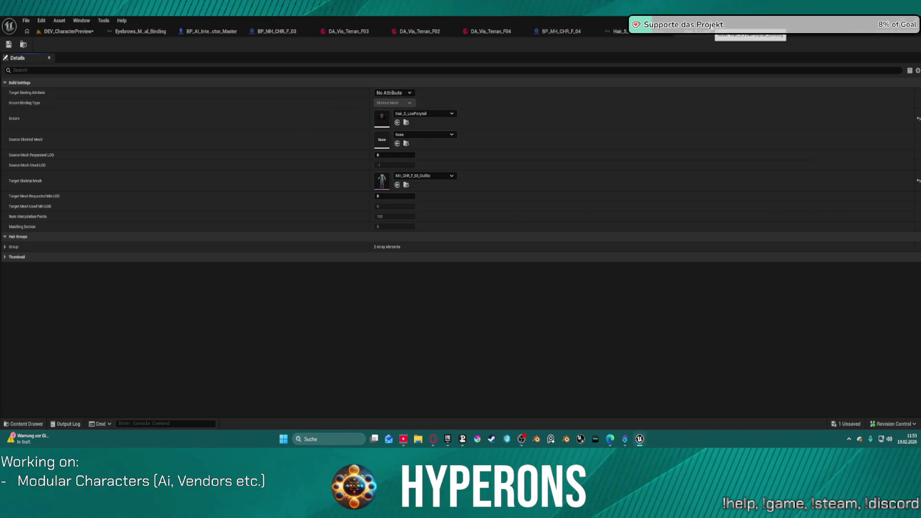
{"action": "left_click", "coordinate": [714, 31]}
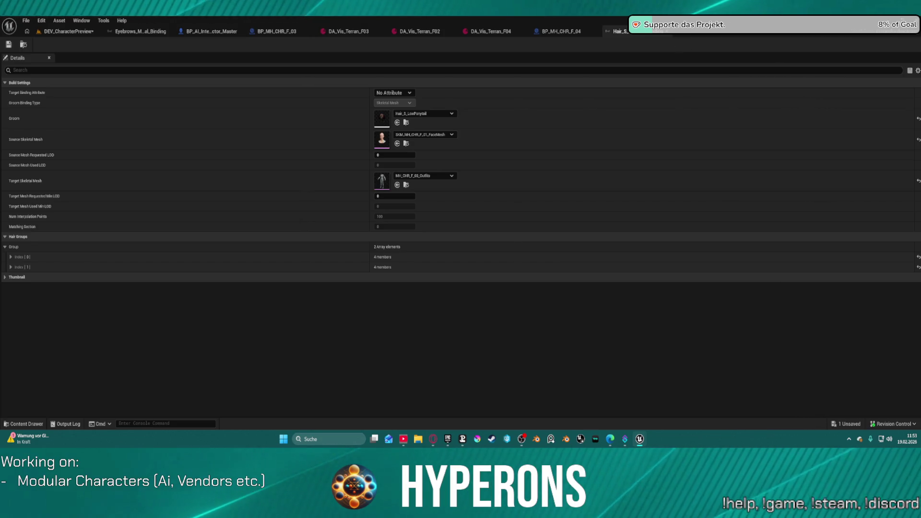
{"action": "left_click", "coordinate": [713, 30]}
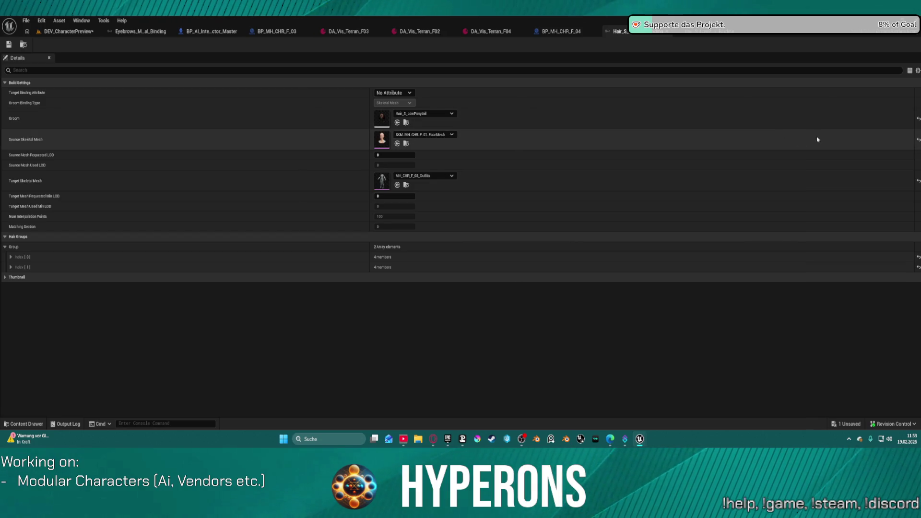
{"action": "left_click", "coordinate": [918, 139]}
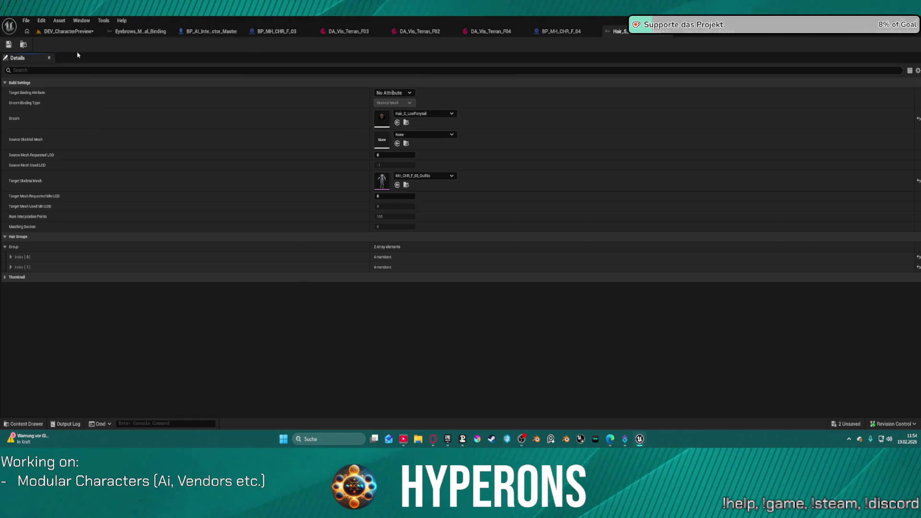
{"action": "key", "text": "ctrl+s"}
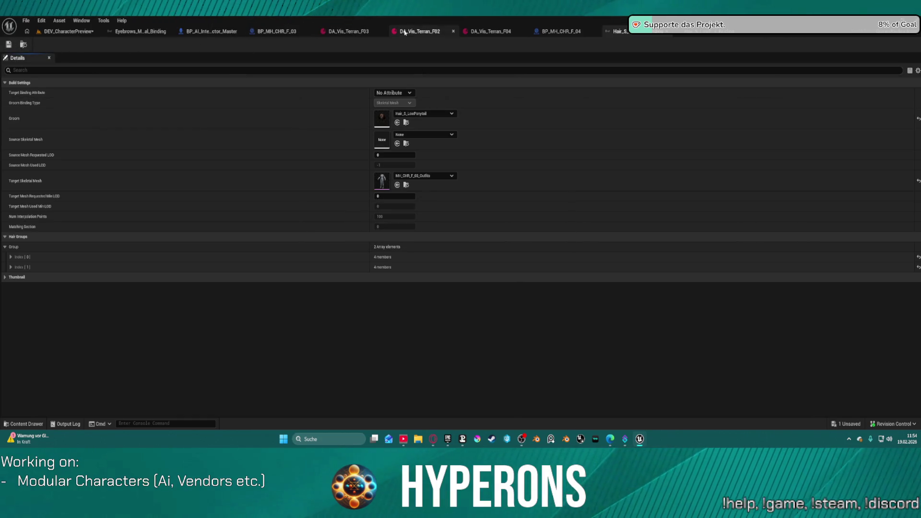
Set DA_Vis_Terran_F02's GroomBindingAsset to the face-mesh low-ponytail binding.
{"action": "left_click", "coordinate": [408, 31]}
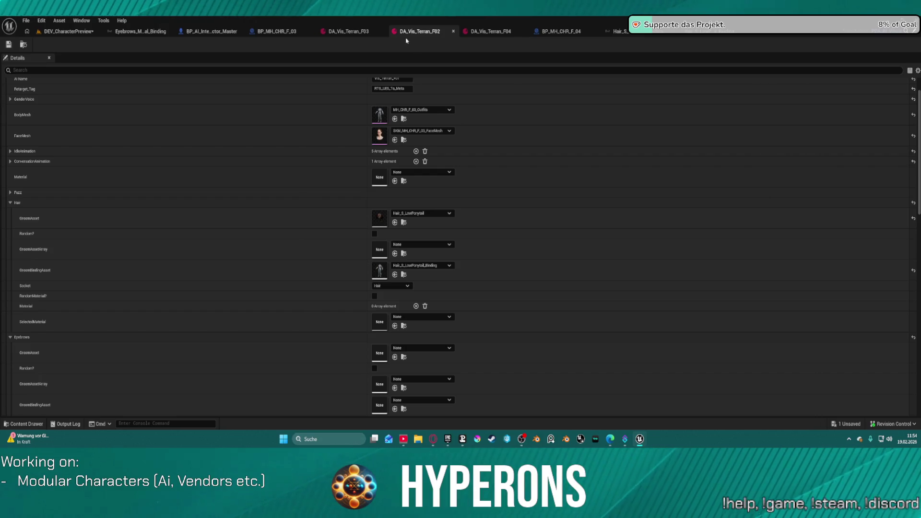
{"action": "left_click", "coordinate": [449, 266]}
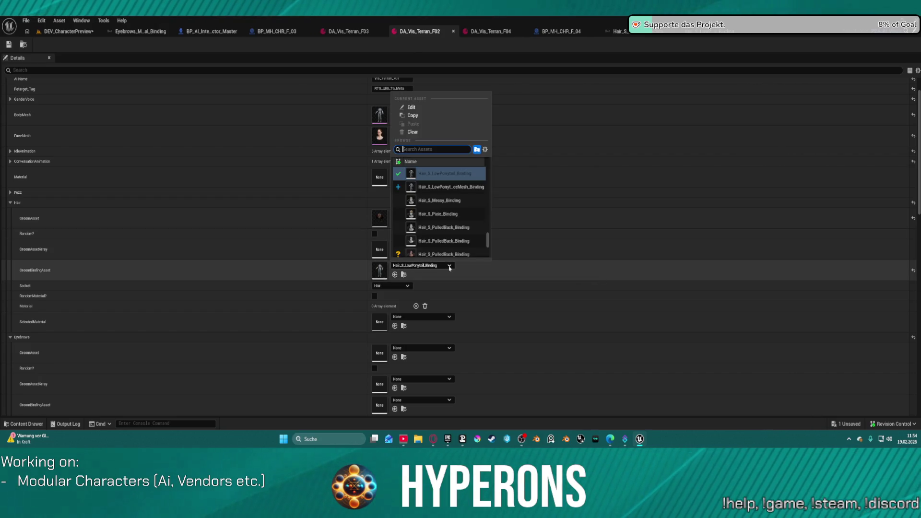
{"action": "left_click", "coordinate": [457, 192]}
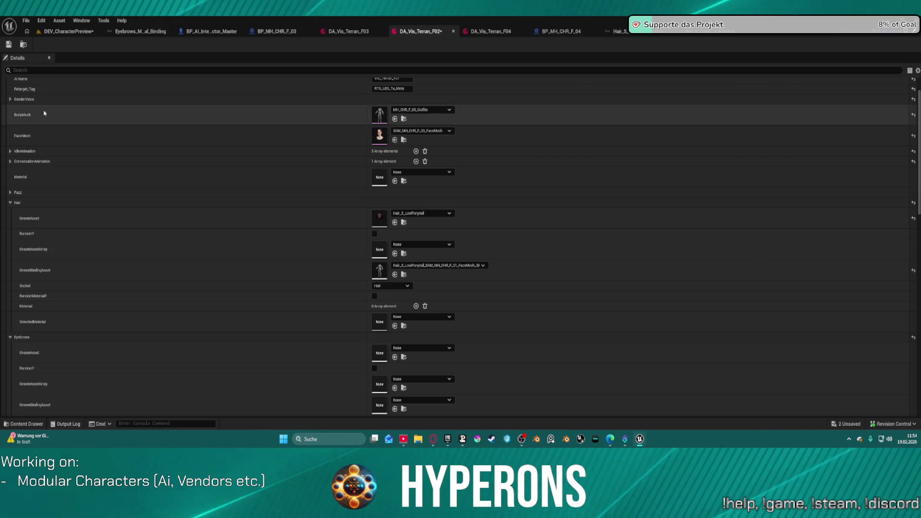
Save DA_Vis_Terran_F02, keep it as the character's Visual Data Asset, and run SetupCharacter.
{"action": "left_click", "coordinate": [8, 45]}
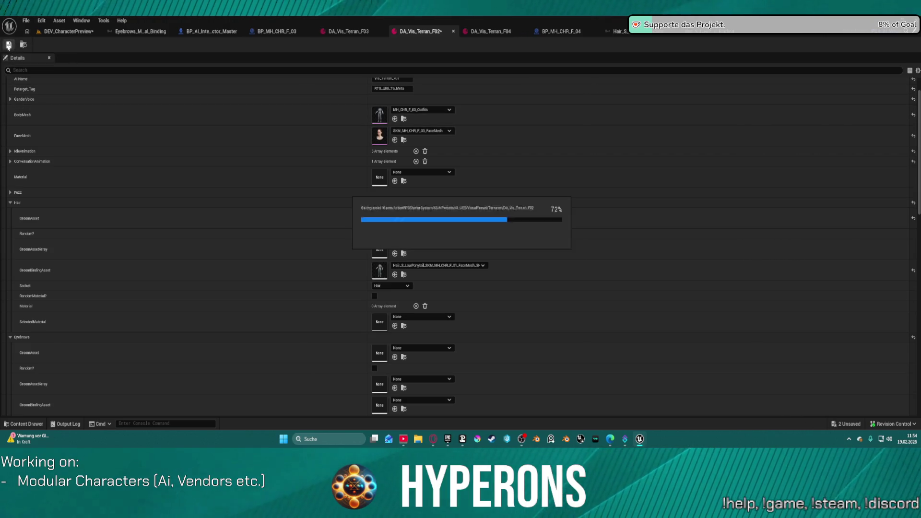
{"action": "left_click", "coordinate": [72, 31]}
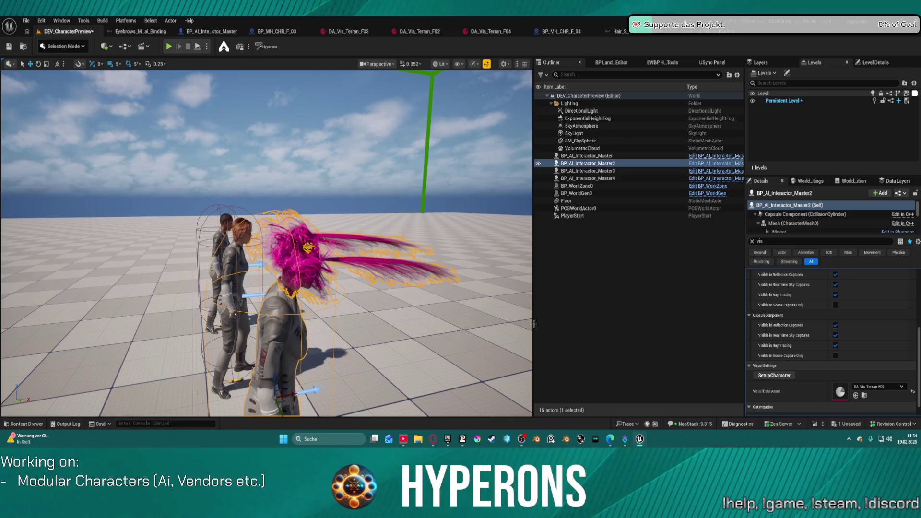
{"action": "left_click", "coordinate": [876, 388]}
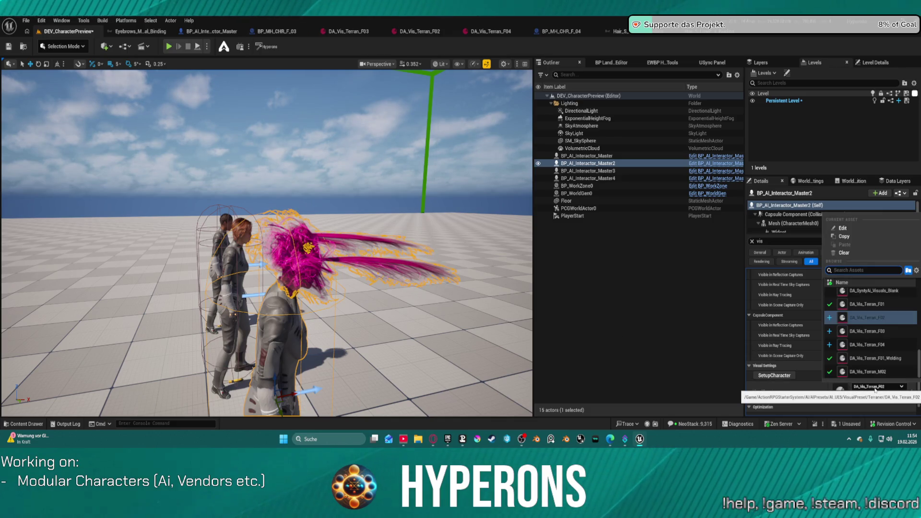
{"action": "left_click", "coordinate": [869, 317]}
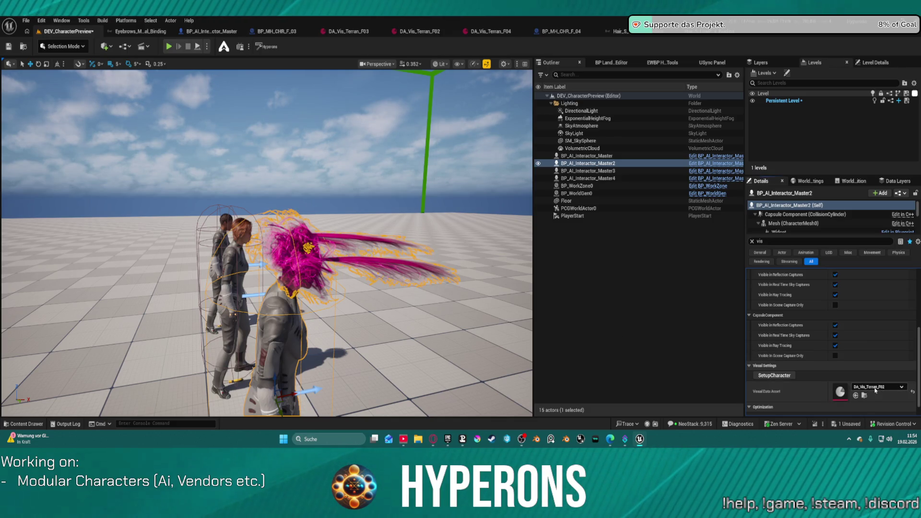
{"action": "left_click", "coordinate": [775, 375]}
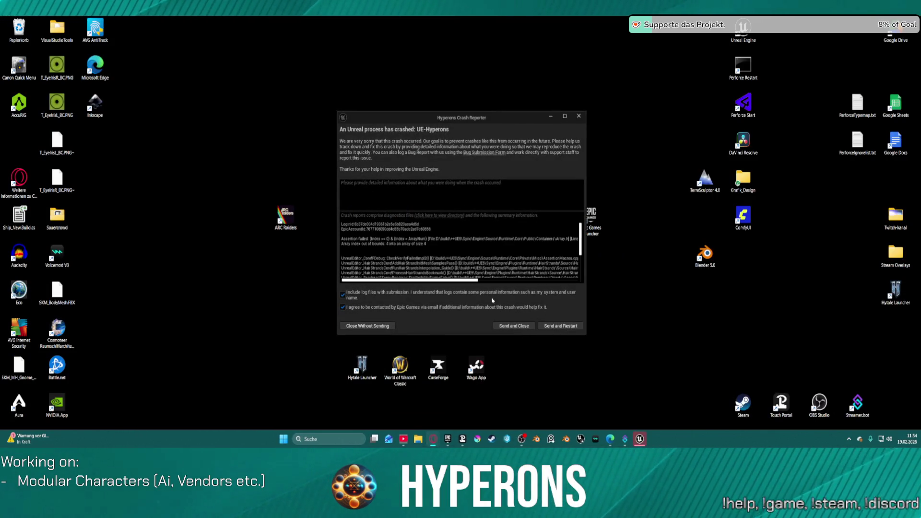
Select the whole crash log and send the report, restarting the editor.
{"action": "scroll", "coordinate": [431, 231], "scroll_direction": "down", "scroll_amount": 1}
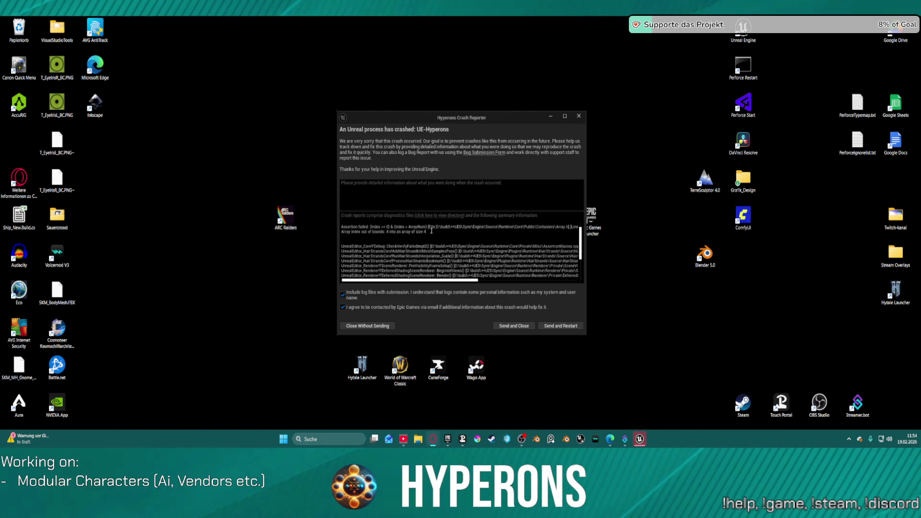
{"action": "key", "text": "ctrl+a"}
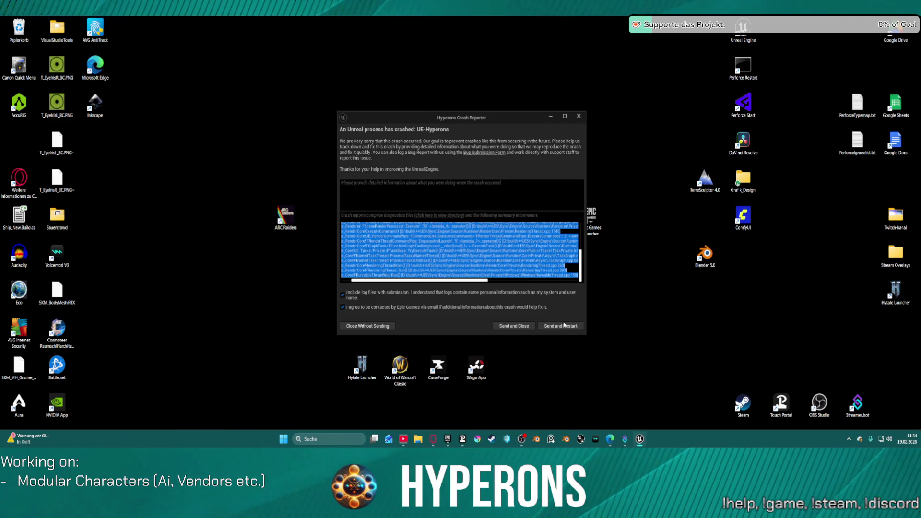
{"action": "left_click", "coordinate": [560, 326]}
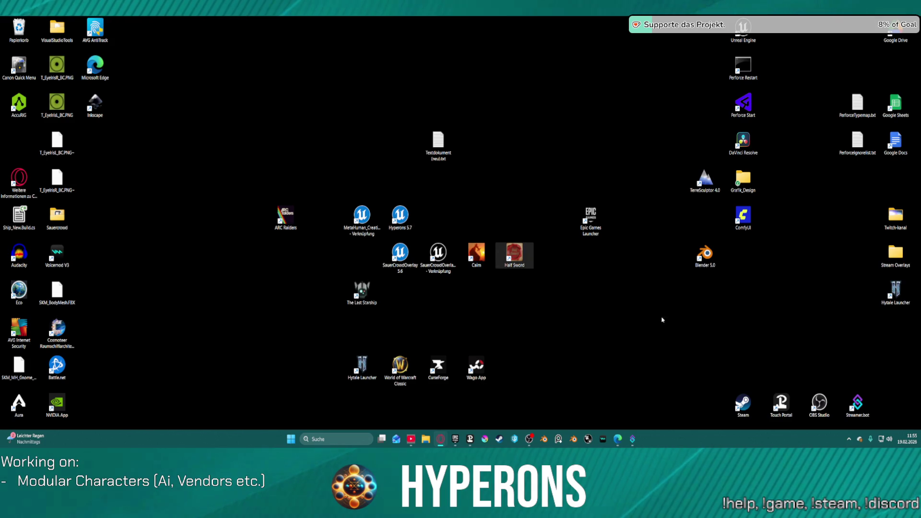
Wait for Unreal Engine to relaunch onto the Untitled level after the crash.
{"action": "mouse_move", "coordinate": [634, 440]}
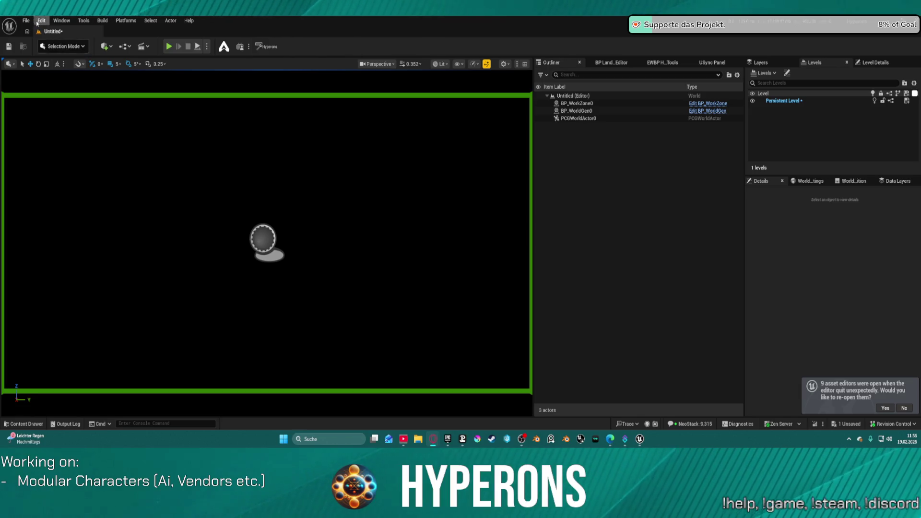
Reopen DEV_CharacterPreview from Recent Levels, discarding the unsaved untitled map.
{"action": "mouse_move", "coordinate": [68, 67]}
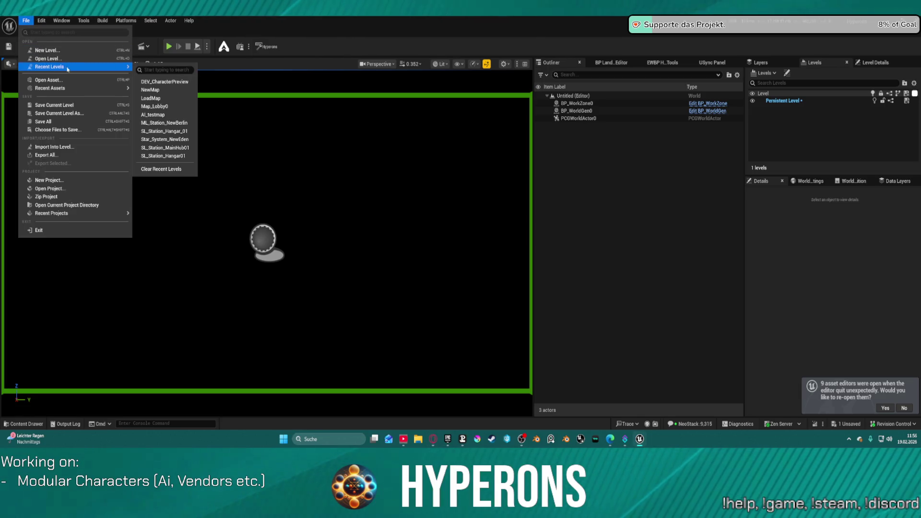
{"action": "left_click", "coordinate": [180, 82]}
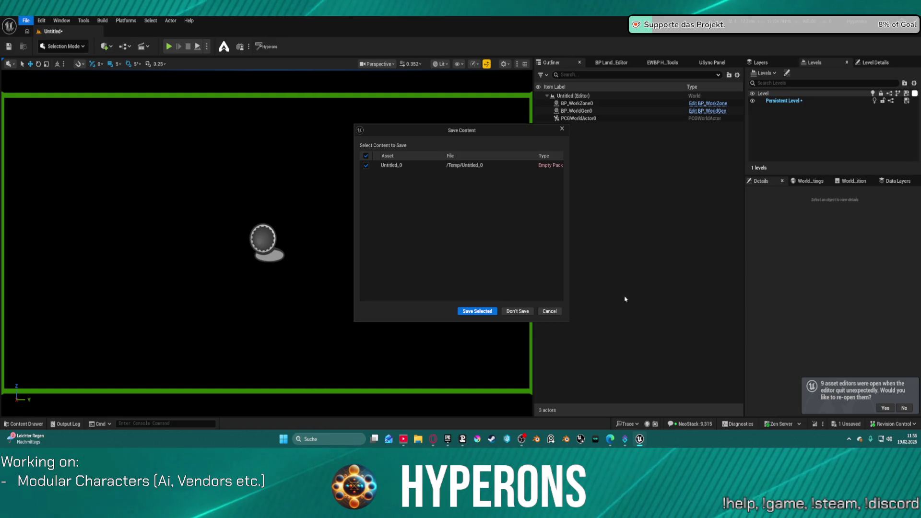
{"action": "left_click", "coordinate": [512, 312]}
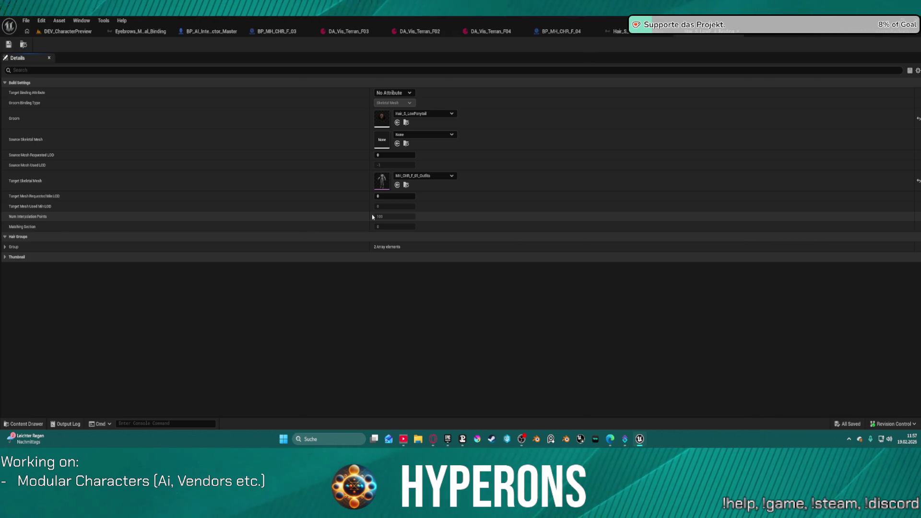
Retarget the low-ponytail groom binding to SKM_MH_CHR_F_03_FaceMesh, save it, and return to DA_Vis_Terran_F02.
{"action": "left_click", "coordinate": [6, 246]}
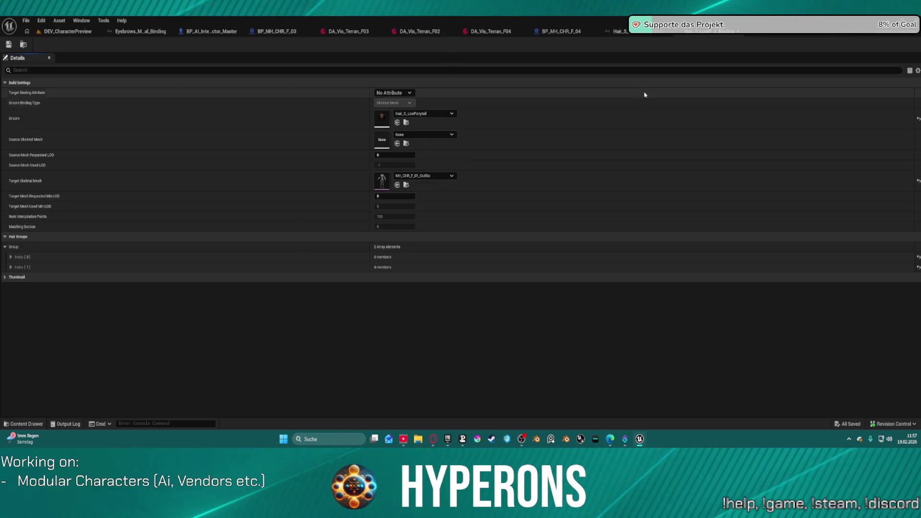
{"action": "left_click", "coordinate": [651, 33]}
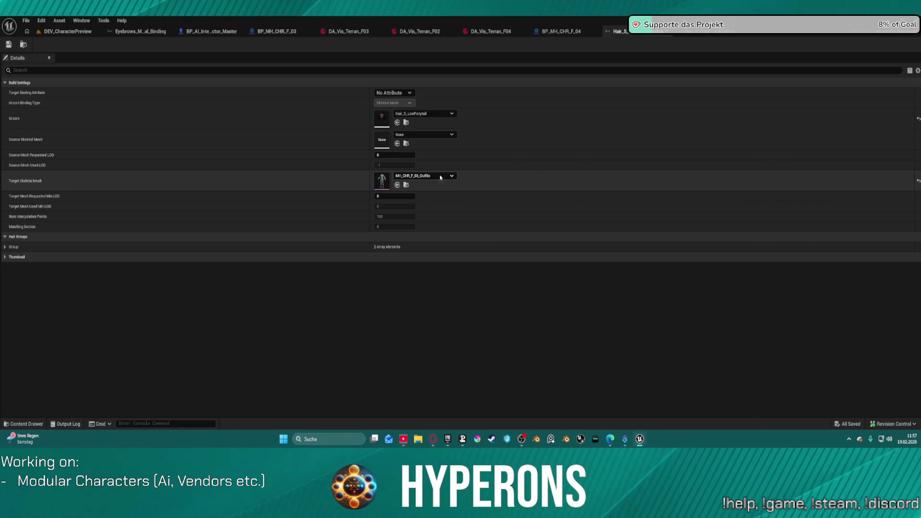
{"action": "left_click", "coordinate": [441, 176]}
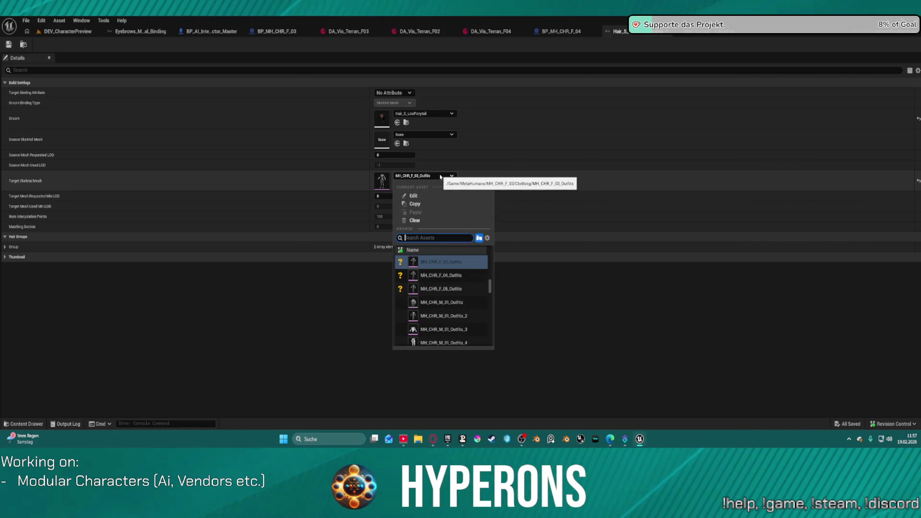
{"action": "scroll", "coordinate": [461, 281], "scroll_direction": "down", "scroll_amount": 3}
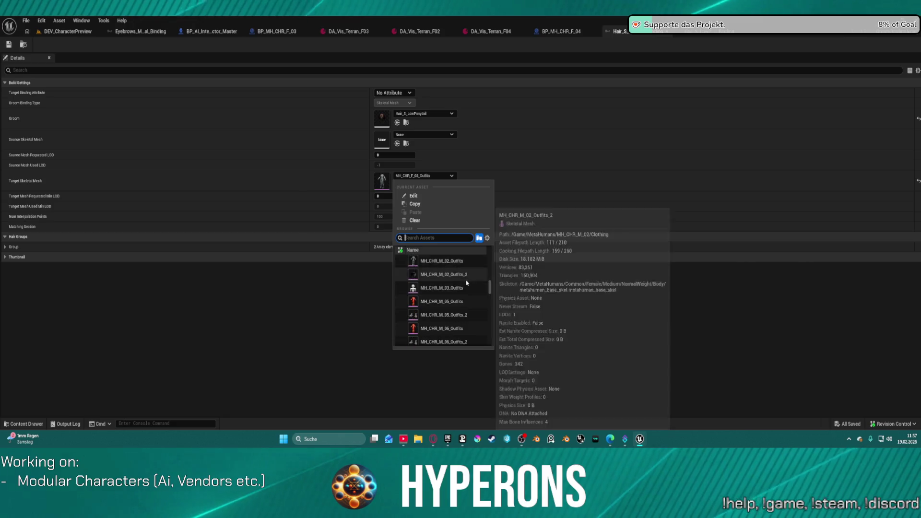
{"action": "scroll", "coordinate": [463, 281], "scroll_direction": "up", "scroll_amount": 4}
{"action": "scroll", "coordinate": [473, 277], "scroll_direction": "up", "scroll_amount": 2}
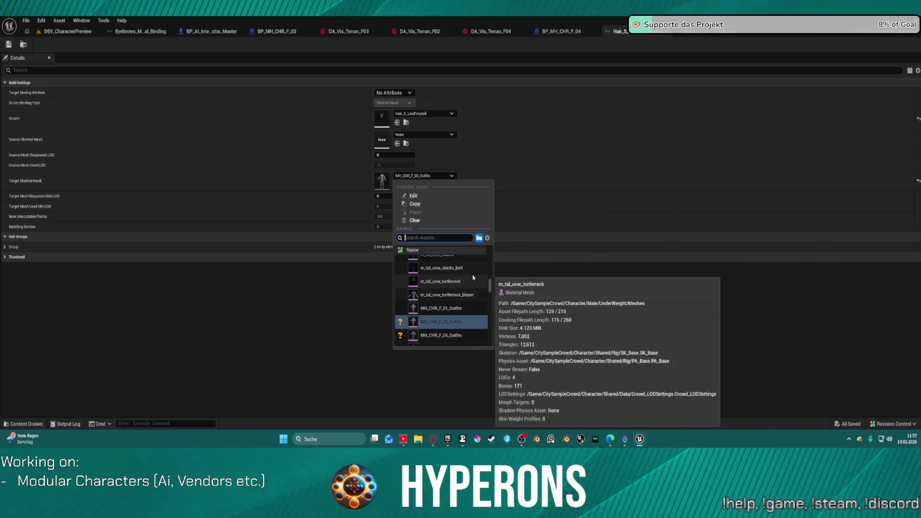
{"action": "type", "text": "t_0"}
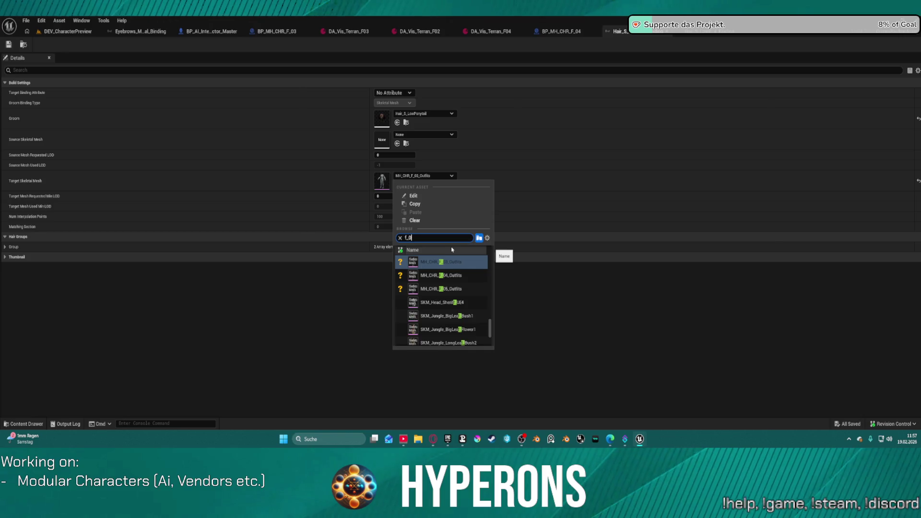
{"action": "type", "text": "3"}
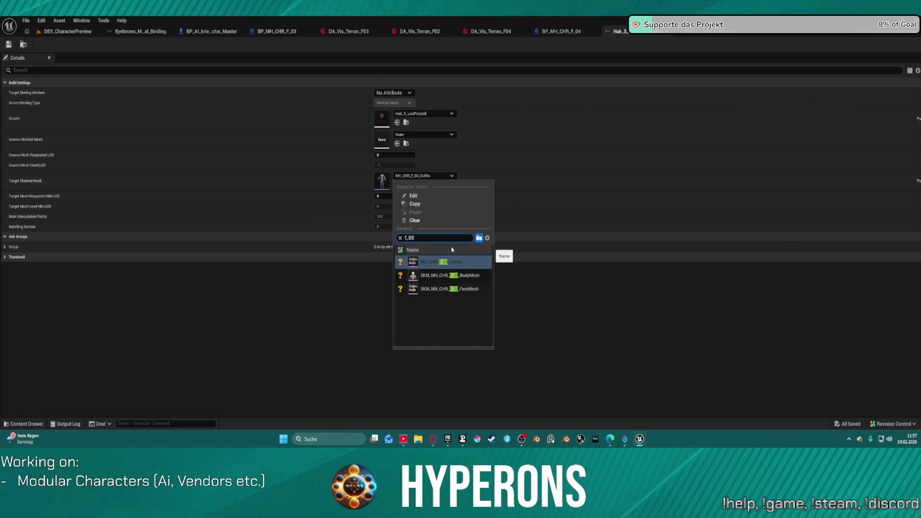
{"action": "type", "text": " fa"}
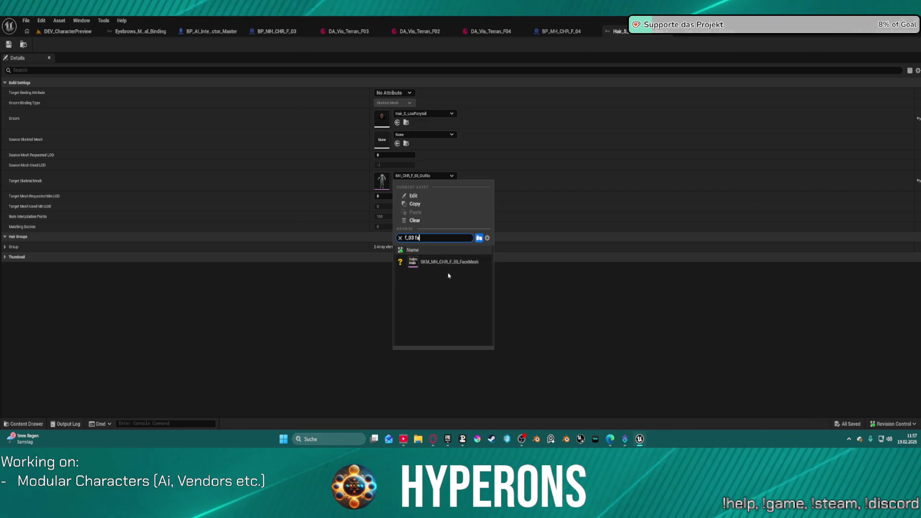
{"action": "left_click", "coordinate": [442, 263]}
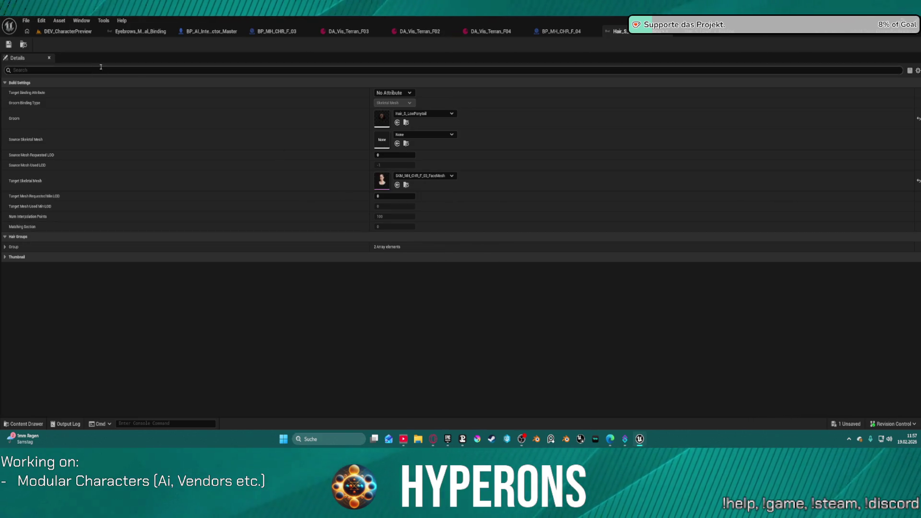
{"action": "left_click", "coordinate": [13, 45]}
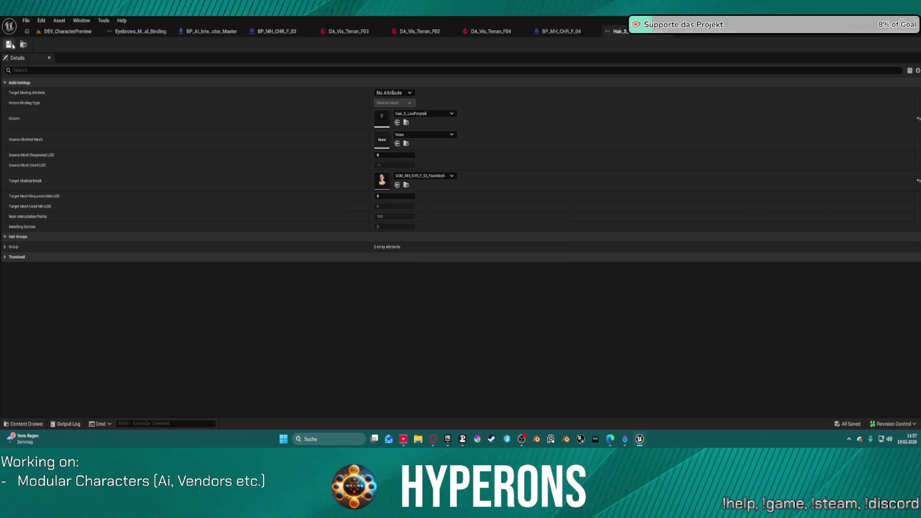
{"action": "left_click", "coordinate": [443, 35]}
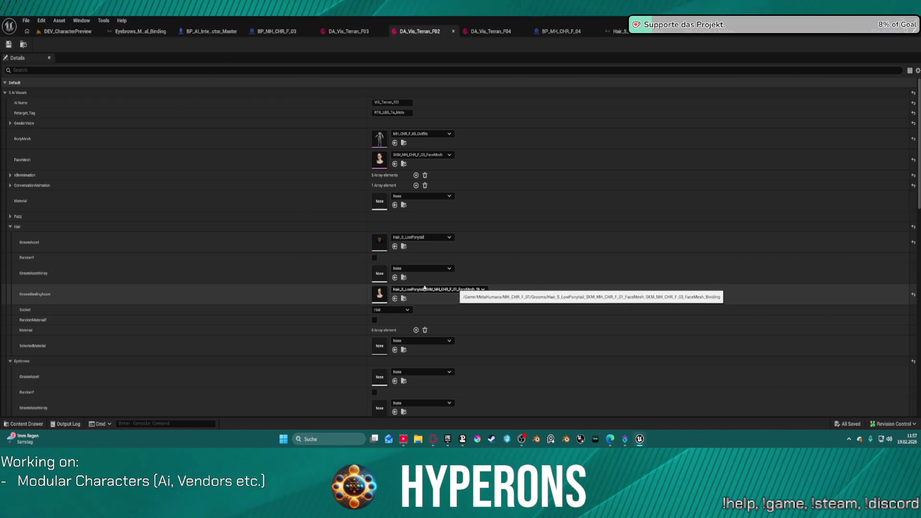
Save DA_Vis_Terran_F02 and select the middle character in the DEV_CharacterPreview level.
{"action": "left_click", "coordinate": [9, 47]}
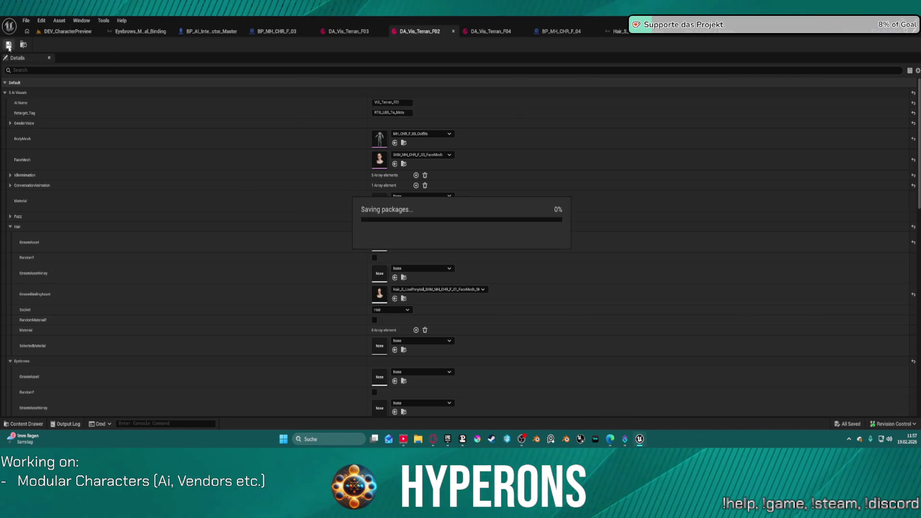
{"action": "left_click", "coordinate": [61, 34]}
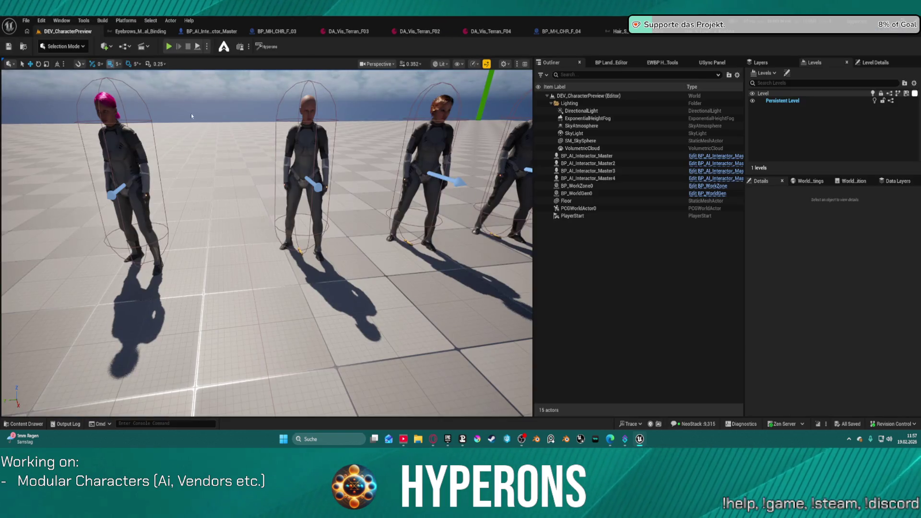
{"action": "left_click", "coordinate": [307, 149]}
Filter the character's Details by 'vis' and open the Visual Data Asset choices.
{"action": "scroll", "coordinate": [841, 343], "scroll_direction": "down", "scroll_amount": 4}
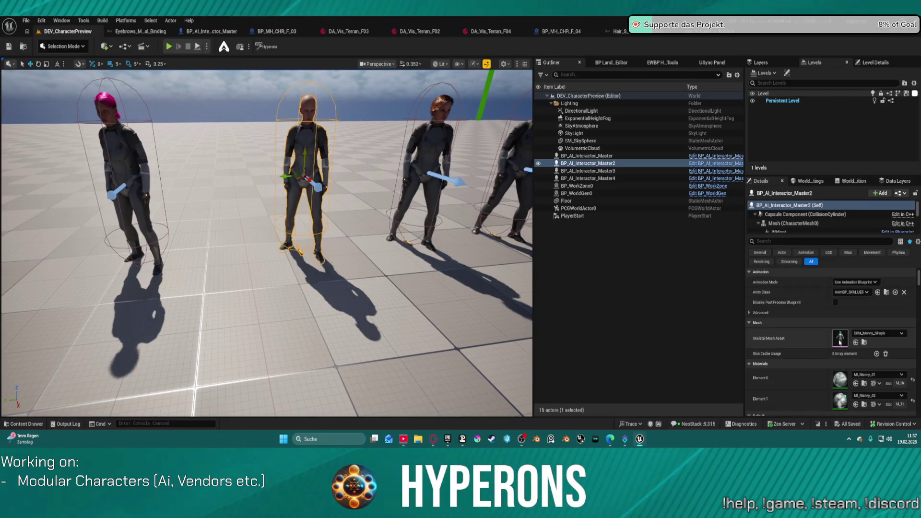
{"action": "scroll", "coordinate": [840, 342], "scroll_direction": "down", "scroll_amount": 5}
{"action": "left_click", "coordinate": [769, 241]}
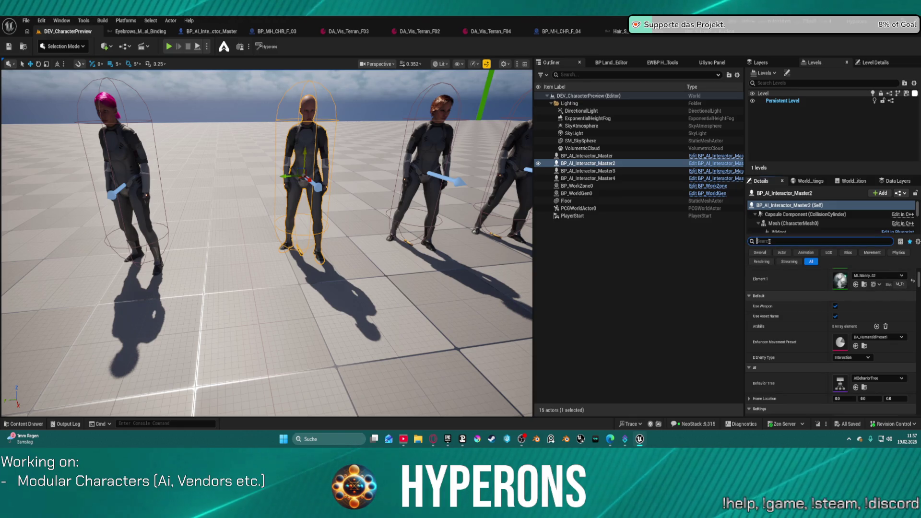
{"action": "type", "text": "vis"}
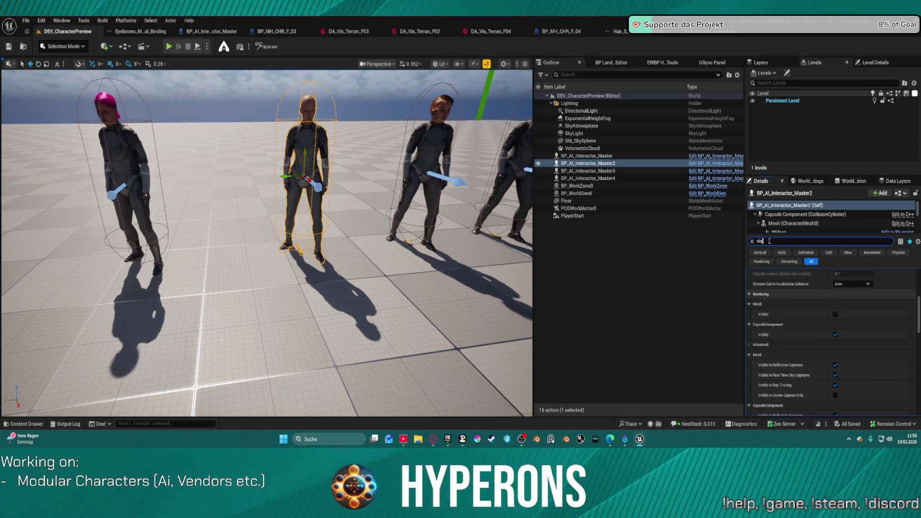
{"action": "scroll", "coordinate": [835, 335], "scroll_direction": "down", "scroll_amount": 3}
{"action": "left_click", "coordinate": [893, 370]}
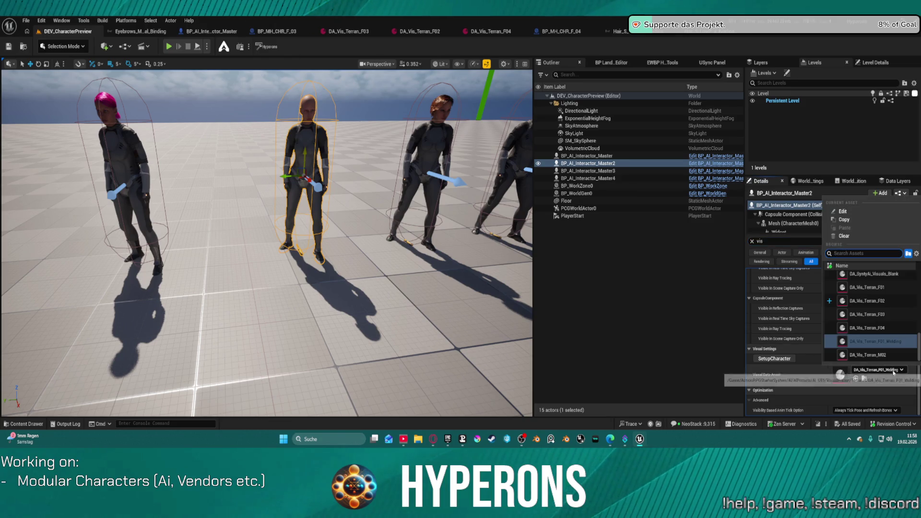
Assign DA_Vis_Terran_F02 to the middle character, inspect her pink ponytail, and start saving the level.
{"action": "left_click", "coordinate": [861, 302]}
{"action": "key", "text": "w"}
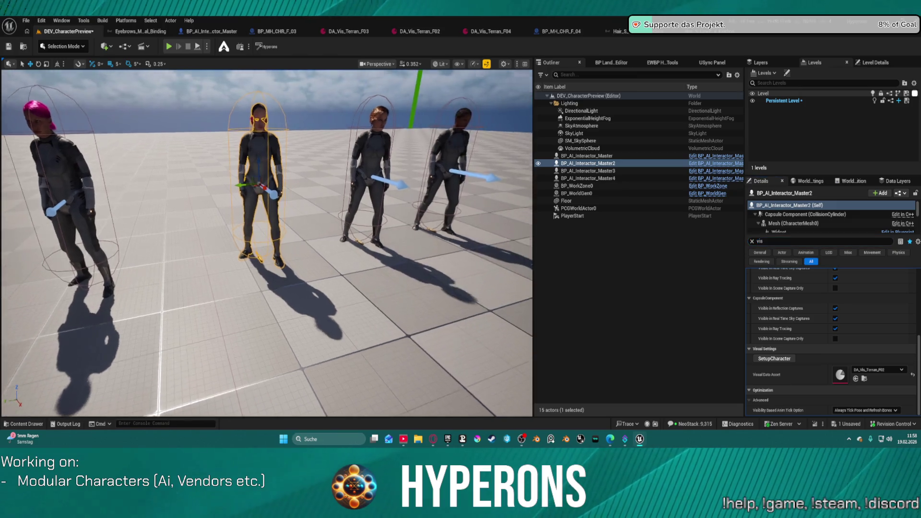
{"action": "key", "text": "w"}
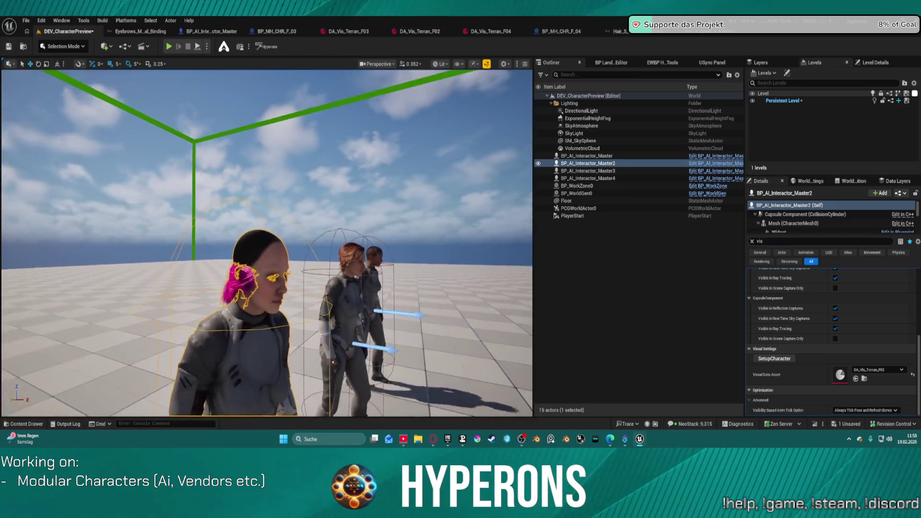
{"action": "key", "text": "a"}
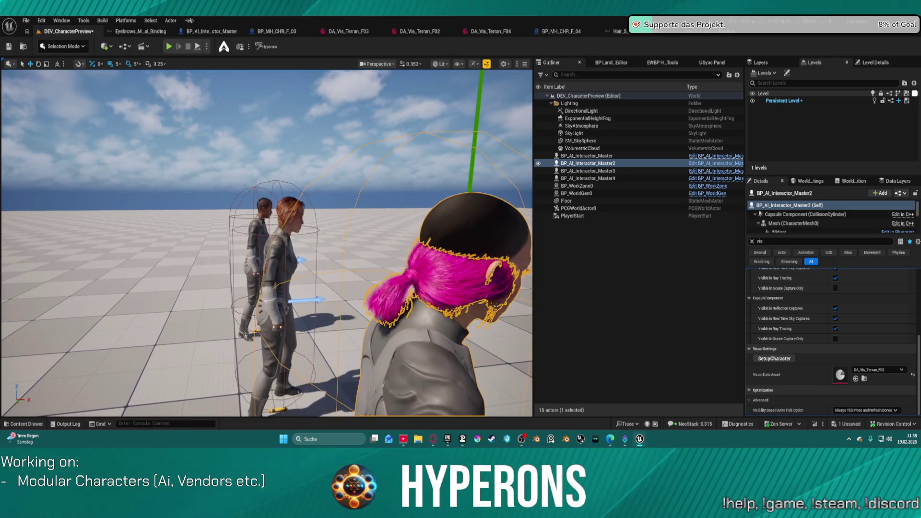
{"action": "key", "text": "d"}
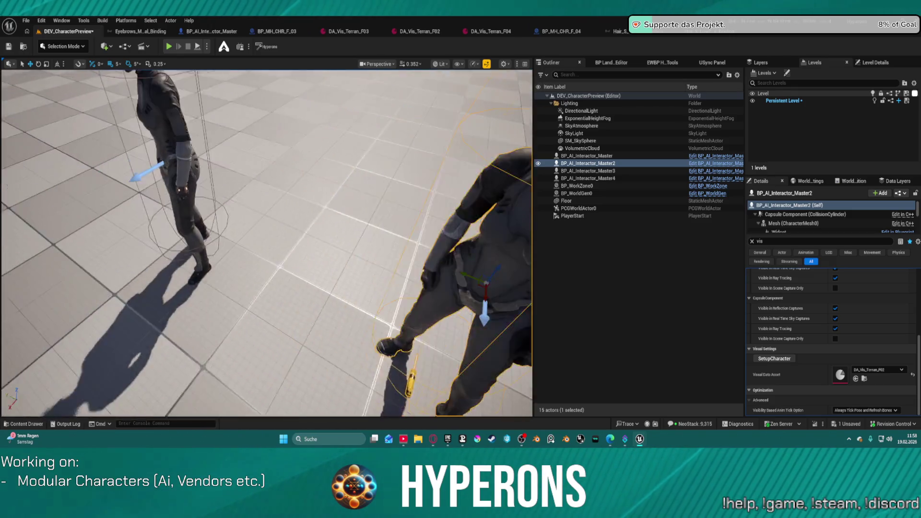
{"action": "key", "text": "d"}
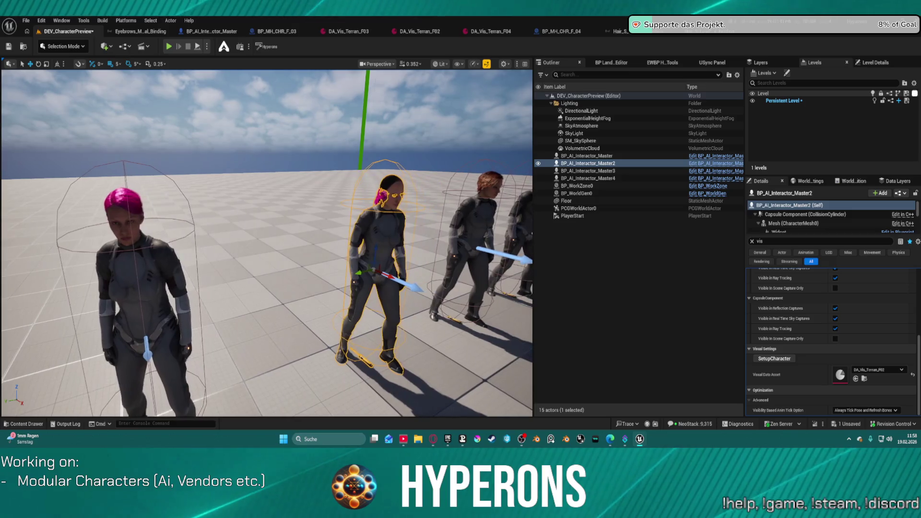
{"action": "key", "text": "a"}
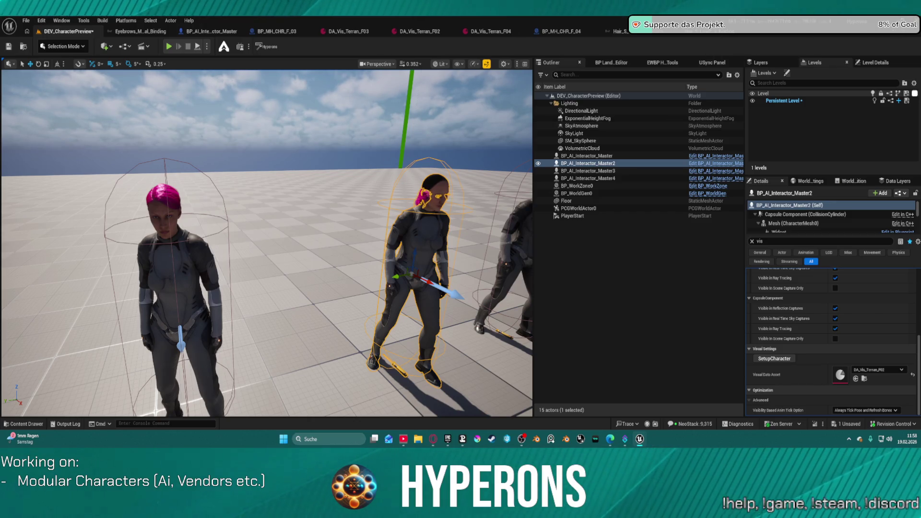
{"action": "key", "text": "ctrl+shift+s"}
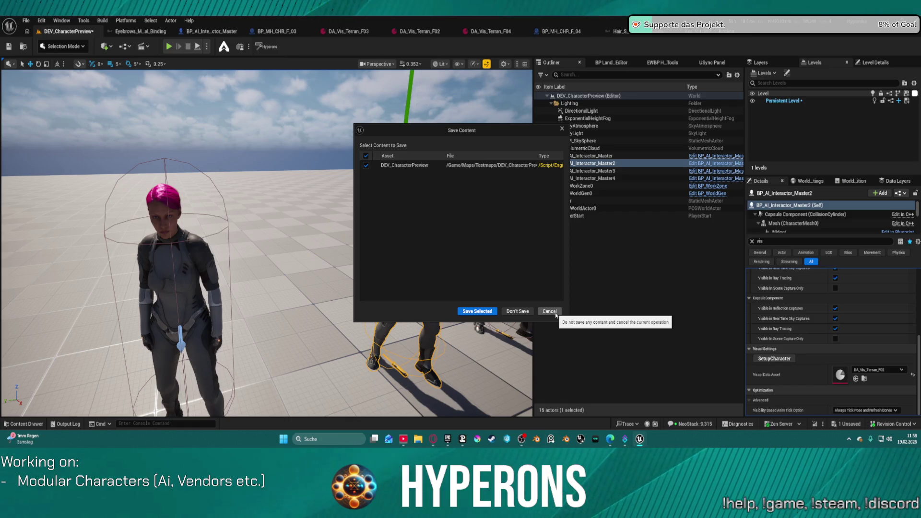
Save the DEV_CharacterPreview level and relaunch the Hyperons 5.7 project from the desktop.
{"action": "left_click", "coordinate": [473, 313]}
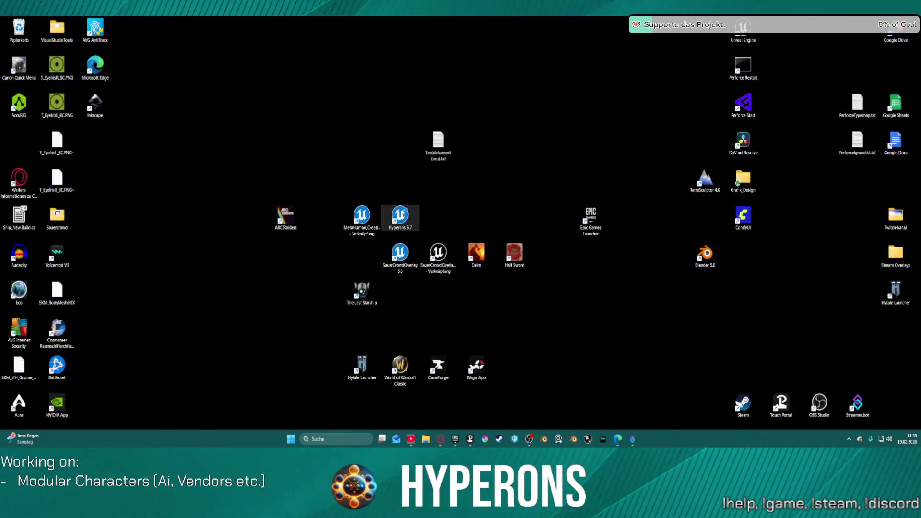
{"action": "double_click", "coordinate": [402, 213]}
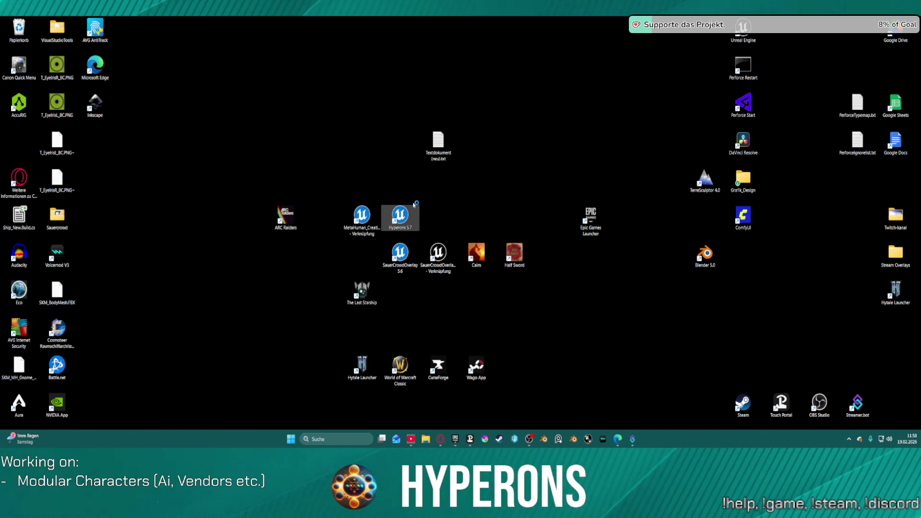
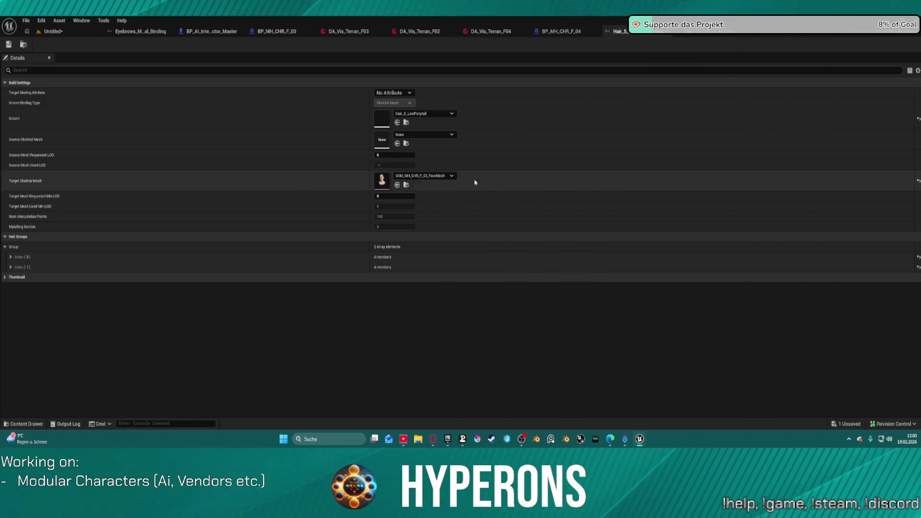
Load DEV_CharacterPreview from Recent Levels, choosing Don't Save for the untitled level.
{"action": "left_click", "coordinate": [44, 31]}
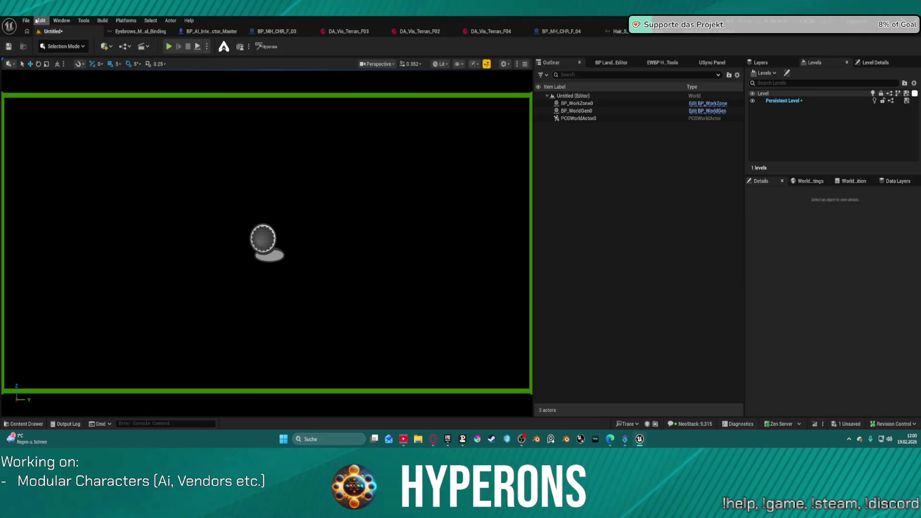
{"action": "left_click", "coordinate": [26, 21]}
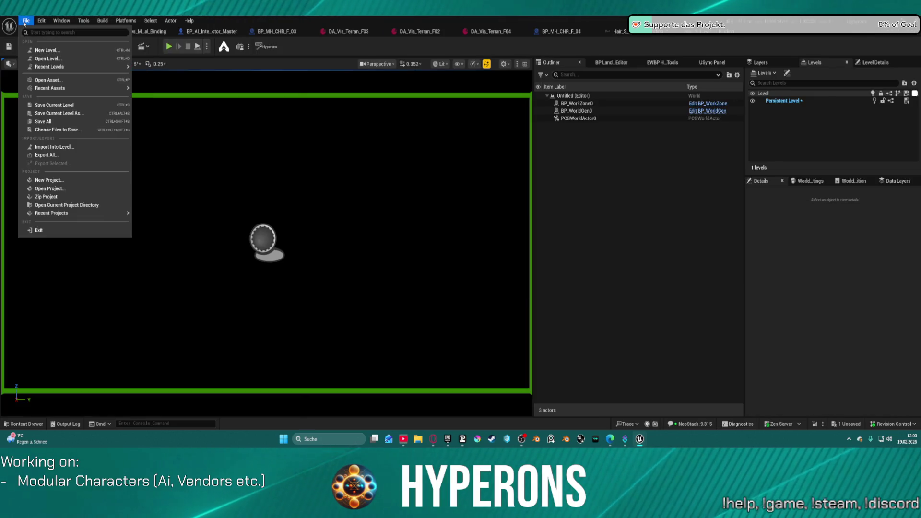
{"action": "mouse_move", "coordinate": [53, 67]}
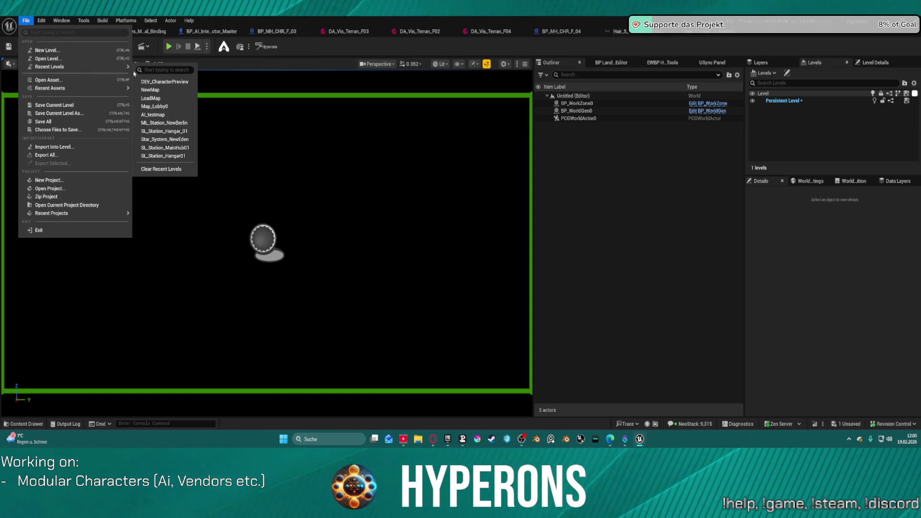
{"action": "left_click", "coordinate": [163, 82]}
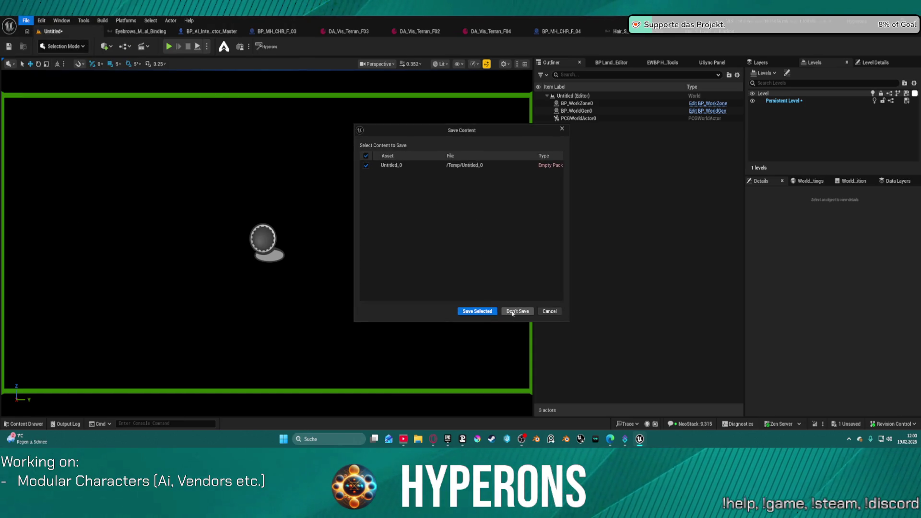
{"action": "left_click", "coordinate": [515, 312]}
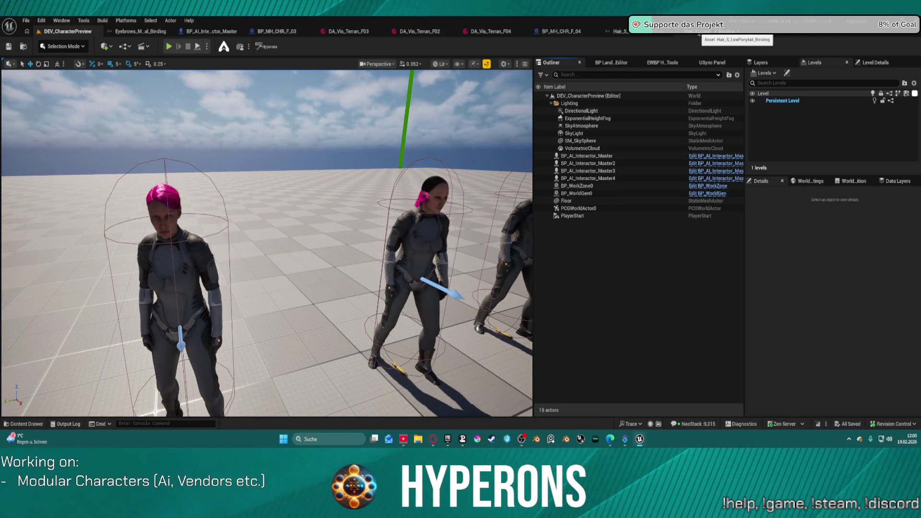
Set the LowPonytail binding's source skeletal mesh to SKM_MH_CHR_F_01_FaceMesh and save the asset.
{"action": "left_click", "coordinate": [638, 32]}
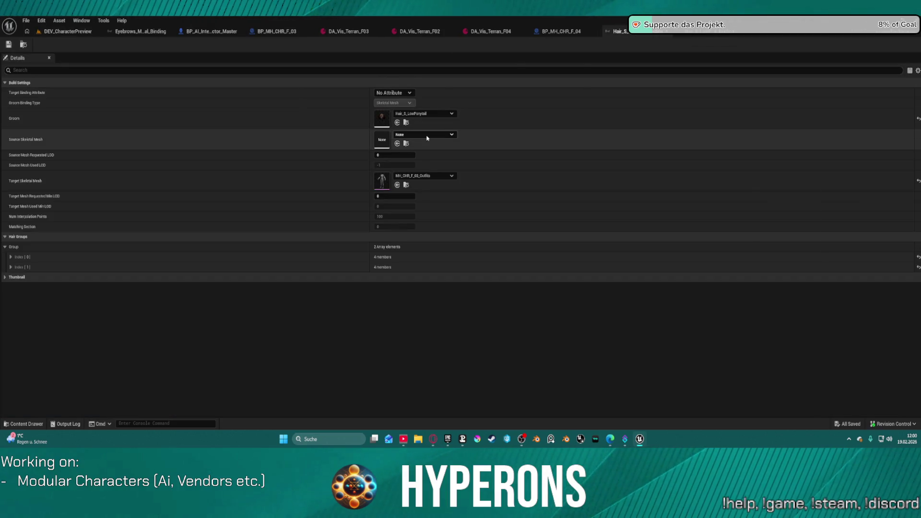
{"action": "left_click", "coordinate": [429, 135]}
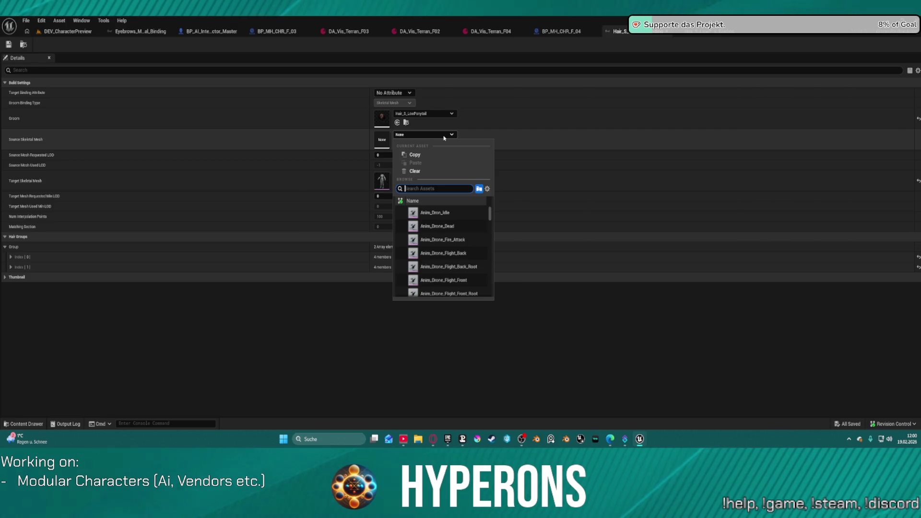
{"action": "type", "text": "f"}
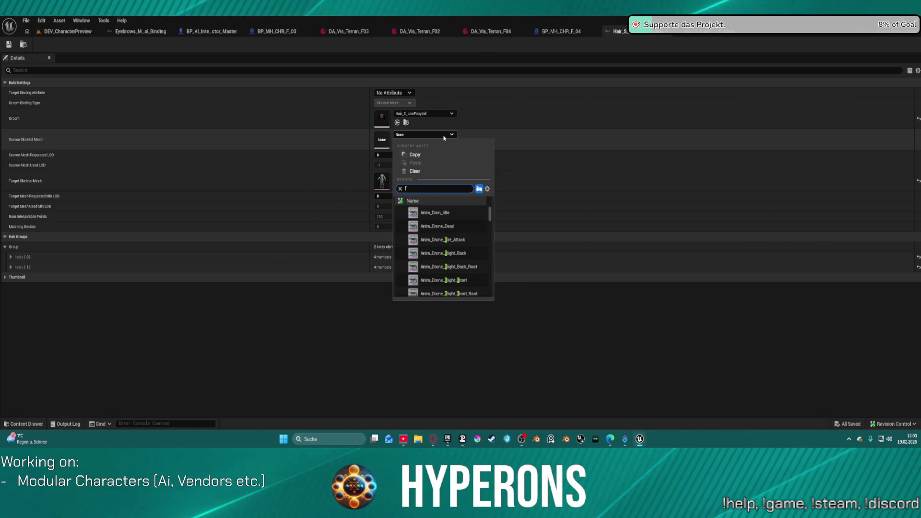
{"action": "type", "text": "1"}
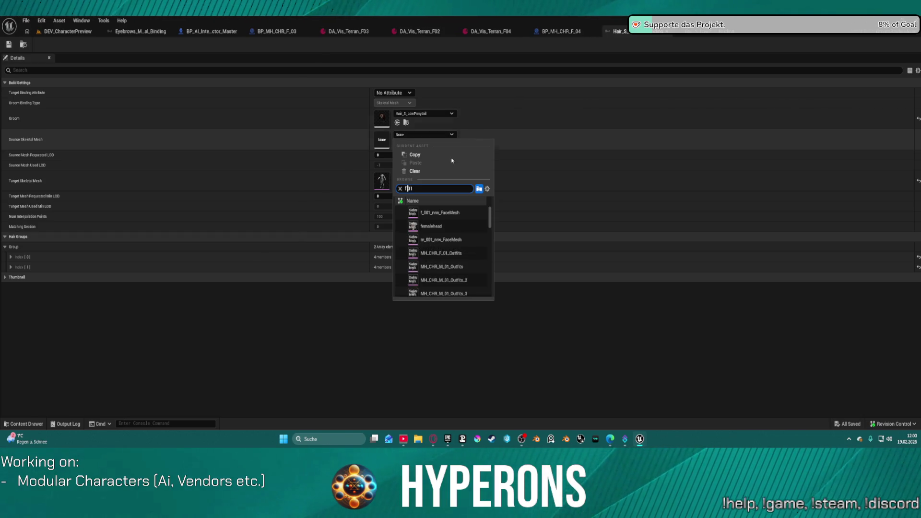
{"action": "scroll", "coordinate": [472, 259], "scroll_direction": "down", "scroll_amount": 3}
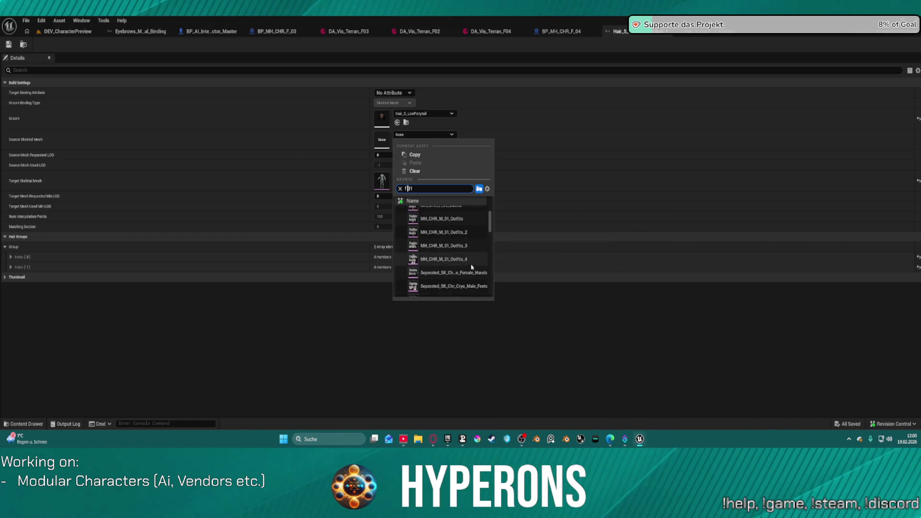
{"action": "scroll", "coordinate": [475, 247], "scroll_direction": "down", "scroll_amount": 2}
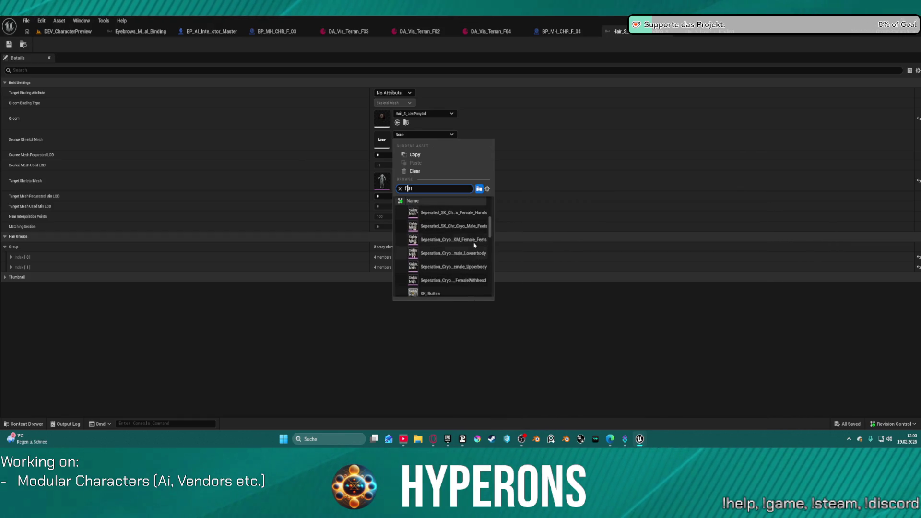
{"action": "scroll", "coordinate": [451, 255], "scroll_direction": "down", "scroll_amount": 1}
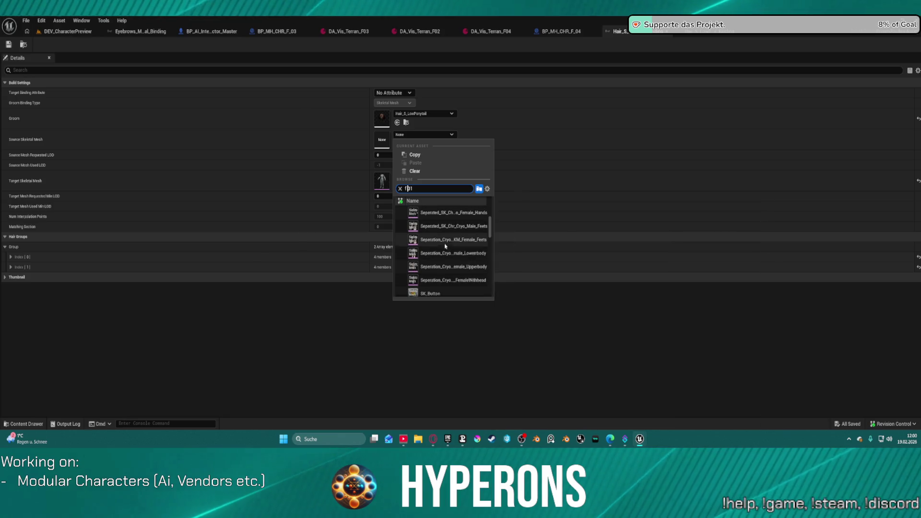
{"action": "scroll", "coordinate": [466, 268], "scroll_direction": "up", "scroll_amount": 2}
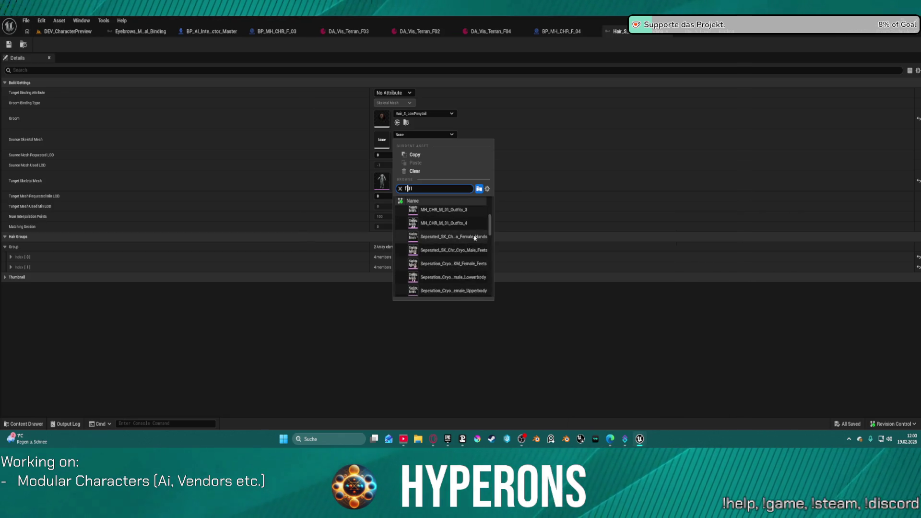
{"action": "scroll", "coordinate": [469, 251], "scroll_direction": "up", "scroll_amount": 5}
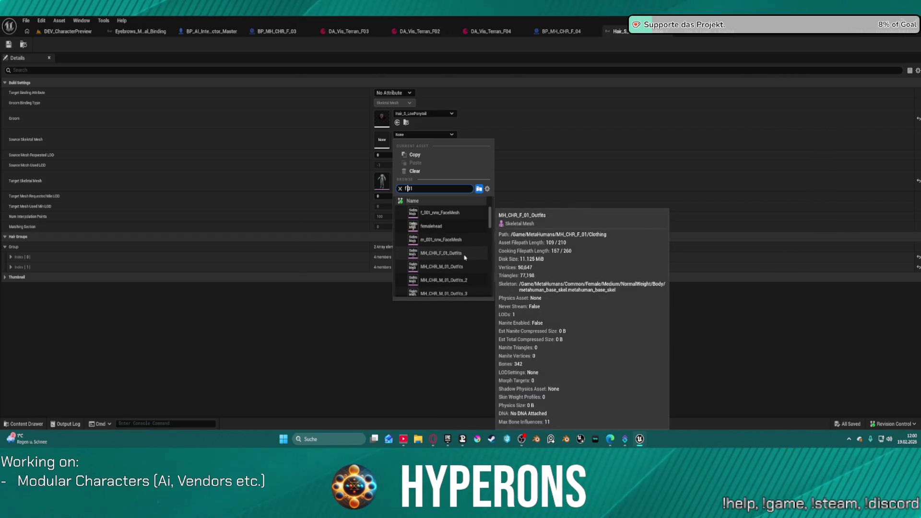
{"action": "scroll", "coordinate": [465, 258], "scroll_direction": "down", "scroll_amount": 10}
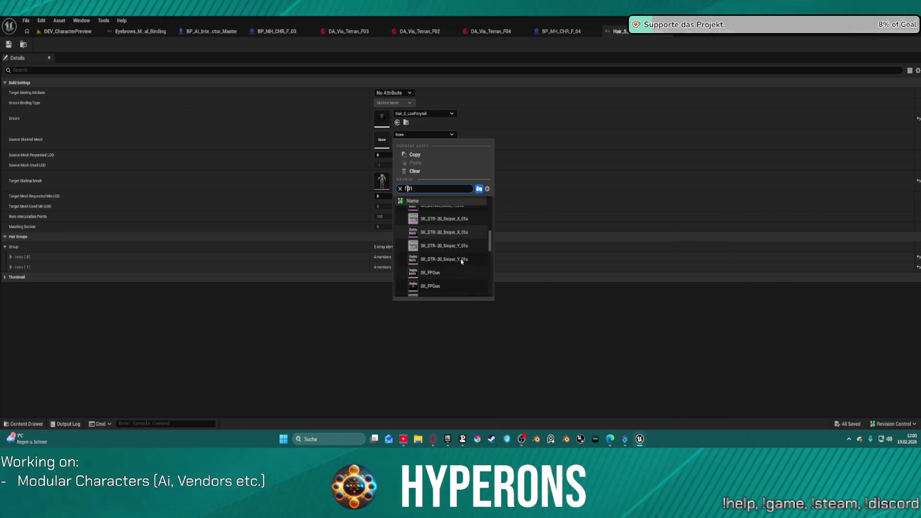
{"action": "scroll", "coordinate": [462, 262], "scroll_direction": "down", "scroll_amount": 5}
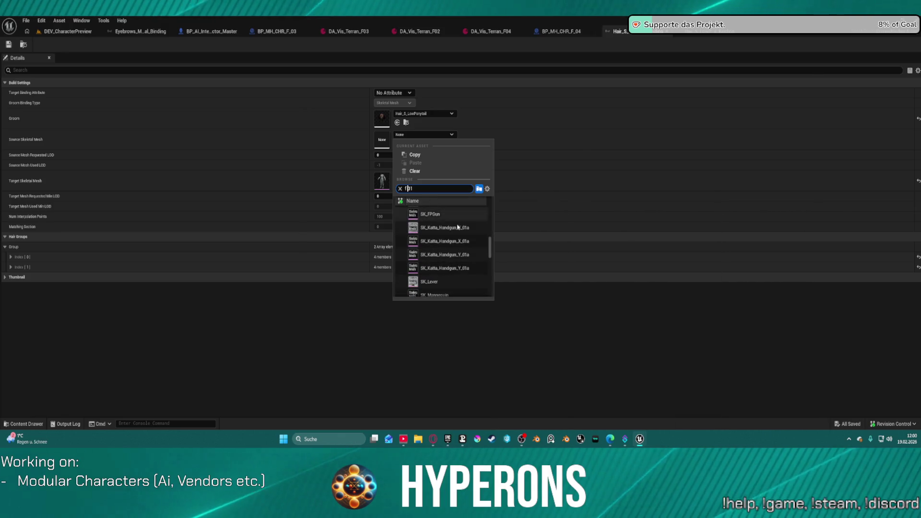
{"action": "type", "text": "_"}
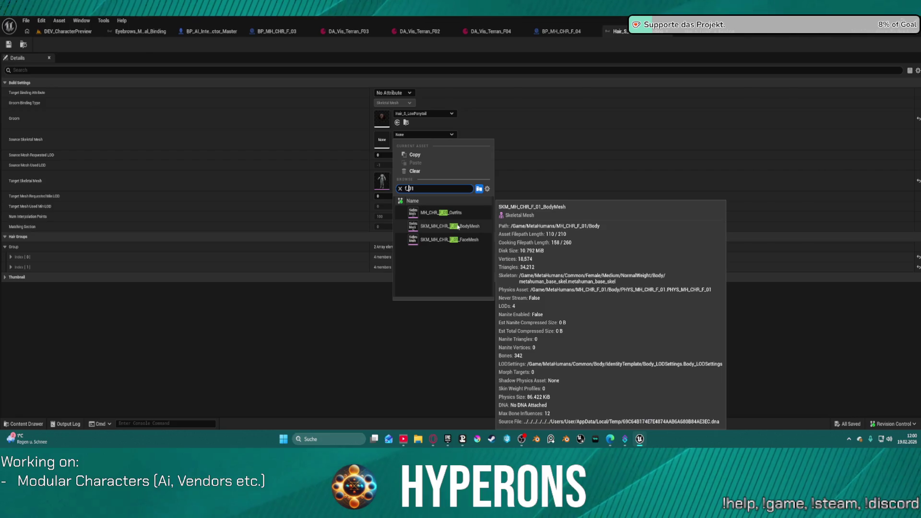
{"action": "left_click", "coordinate": [470, 240]}
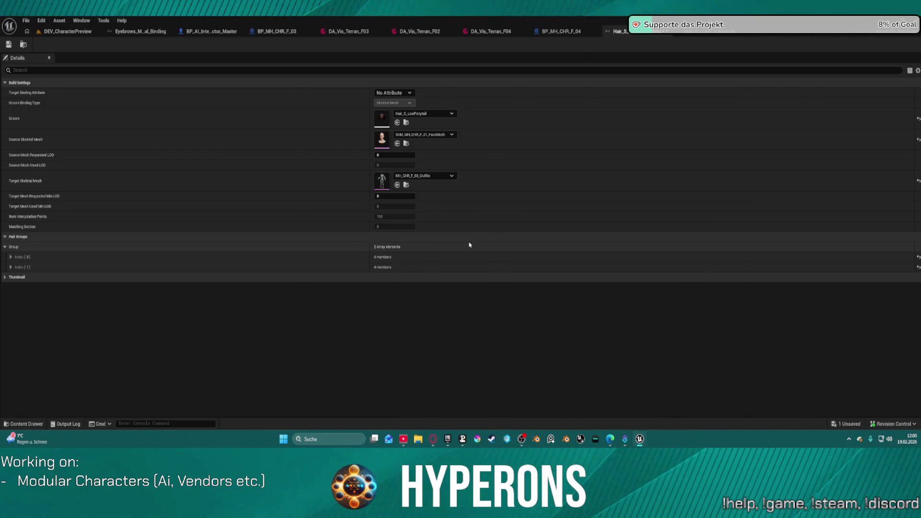
{"action": "left_click", "coordinate": [9, 44]}
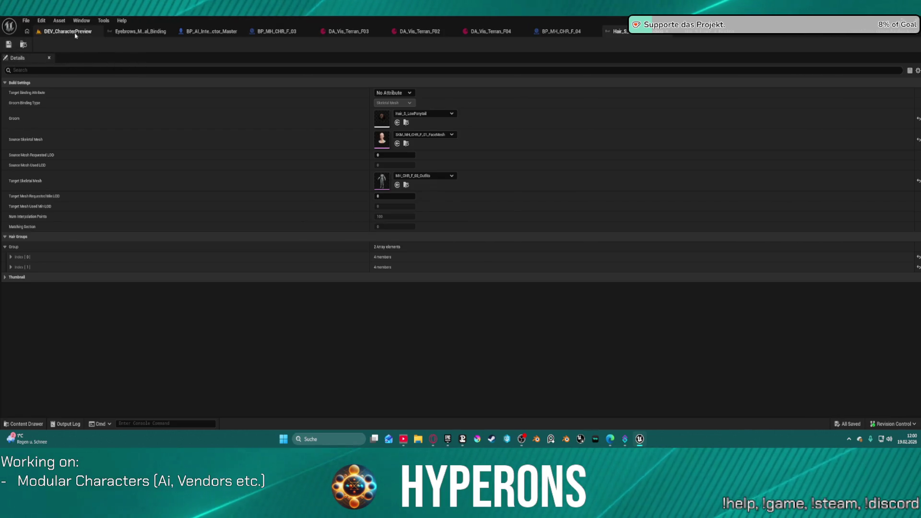
Return to DEV_CharacterPreview, then send the crash report and restart the editor.
{"action": "left_click", "coordinate": [74, 34]}
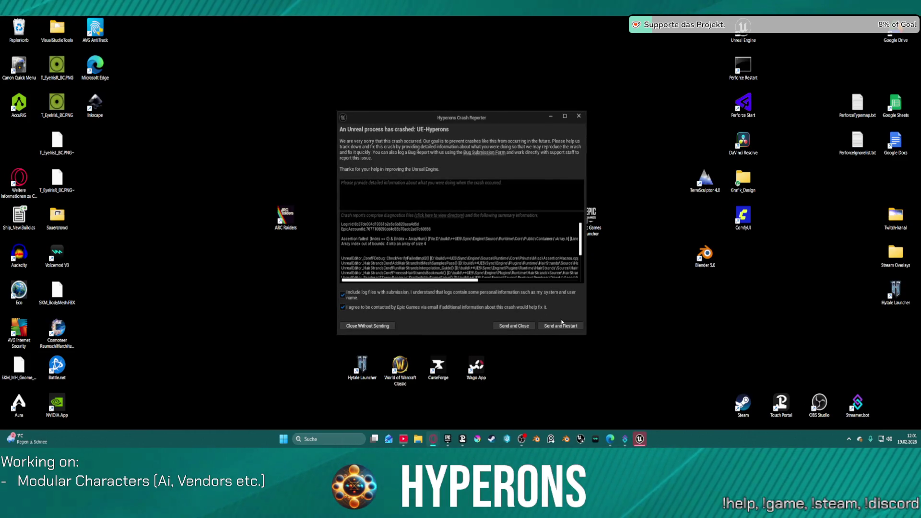
{"action": "left_click", "coordinate": [558, 327]}
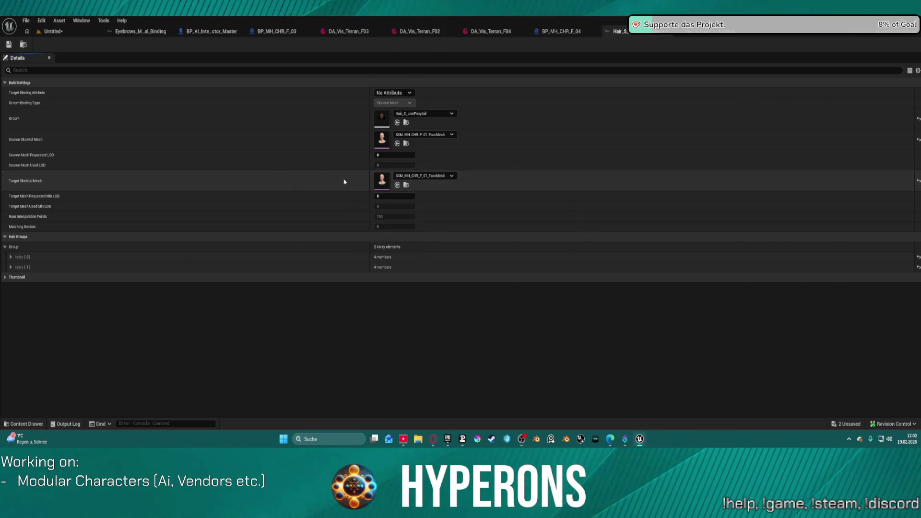
Retarget the hair binding to SKM_MH_CHR_F_03_FaceMesh, save it, and go back to the Untitled level.
{"action": "left_click", "coordinate": [411, 180]}
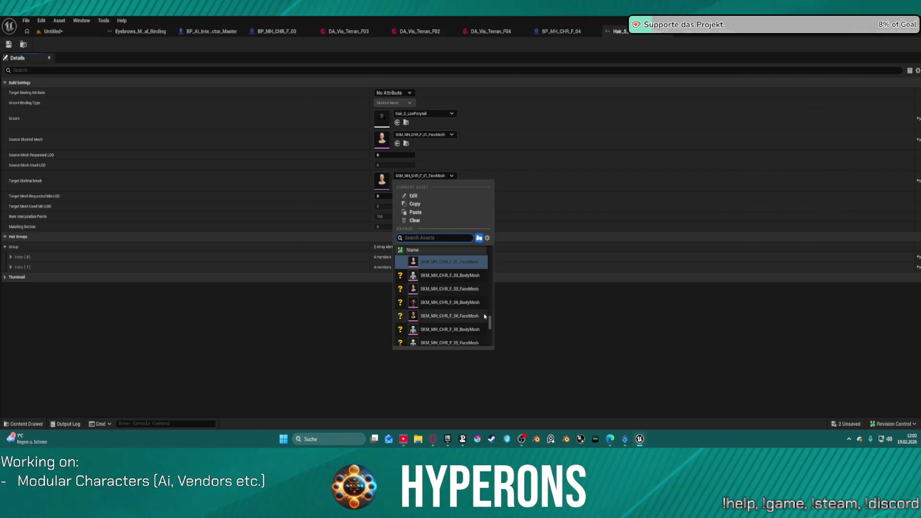
{"action": "left_click", "coordinate": [462, 292]}
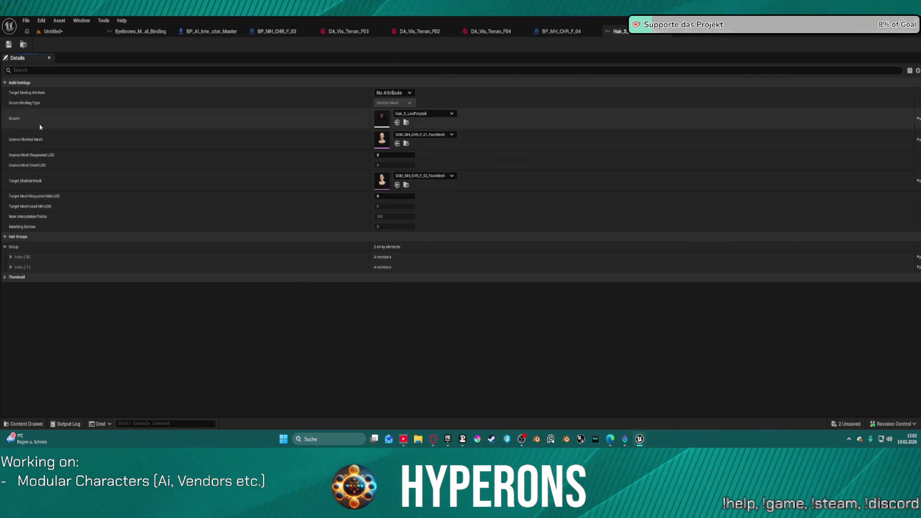
{"action": "left_click", "coordinate": [9, 44]}
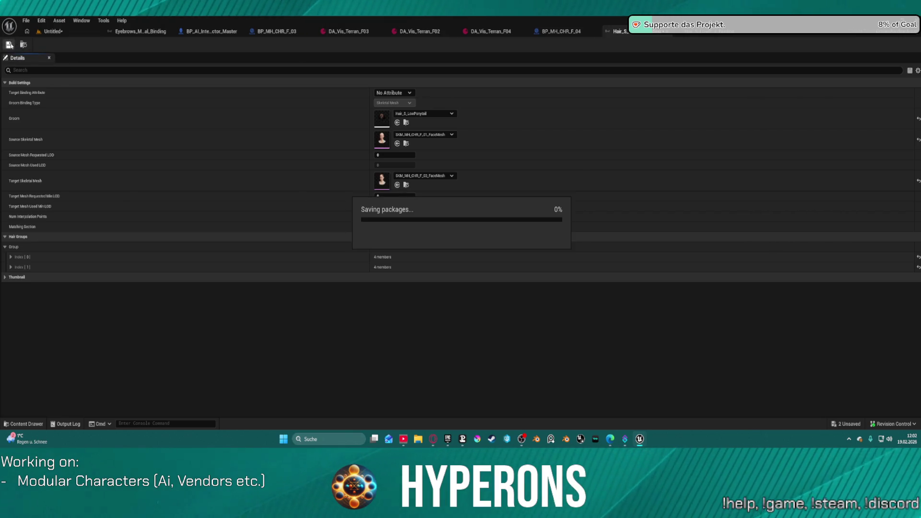
{"action": "left_click", "coordinate": [57, 32]}
{"action": "left_click", "coordinate": [26, 21]}
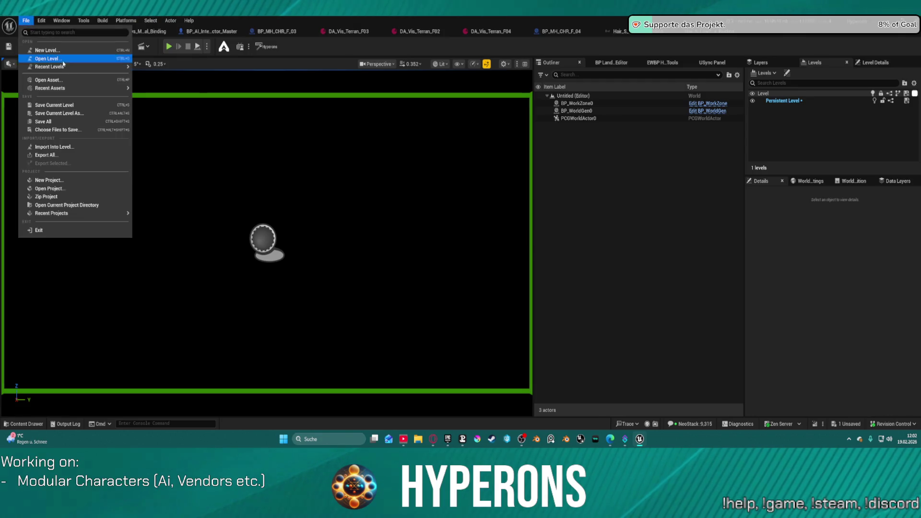
Reopen DEV_CharacterPreview from Recent Levels without saving the untitled map.
{"action": "mouse_move", "coordinate": [57, 61]}
{"action": "left_click", "coordinate": [159, 84]}
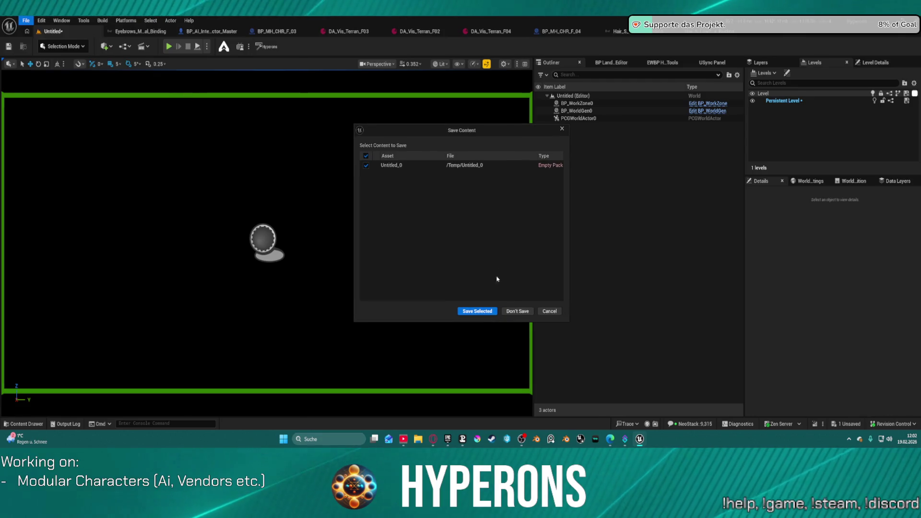
{"action": "left_click", "coordinate": [513, 310]}
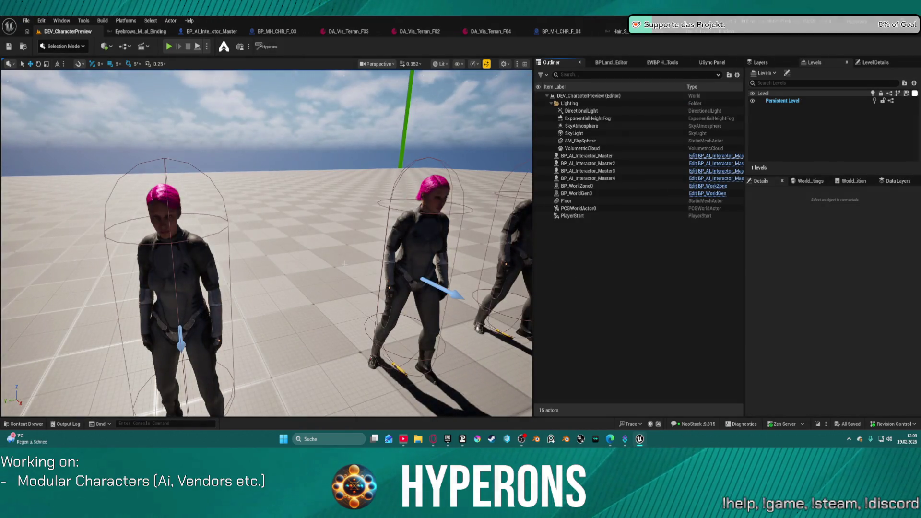
Reframe the viewport on the characters, then bring up the Hair_S_LowPonytail_Binding asset.
{"action": "mouse_move", "coordinate": [529, 256]}
{"action": "left_mouse_down"}
{"action": "mouse_move", "coordinate": [528, 288]}
{"action": "mouse_move", "coordinate": [499, 288]}
{"action": "left_mouse_up"}
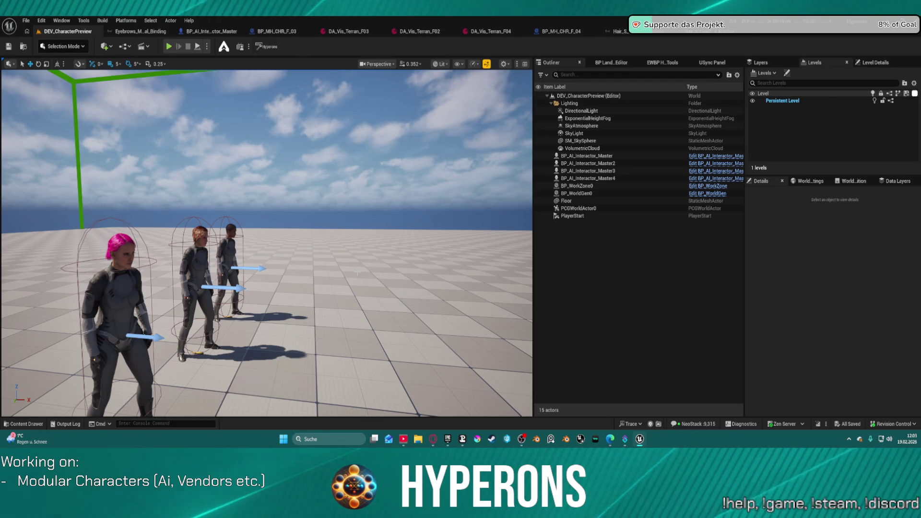
{"action": "left_click_drag", "start_coordinate": [288, 240], "coordinate": [125, 240]}
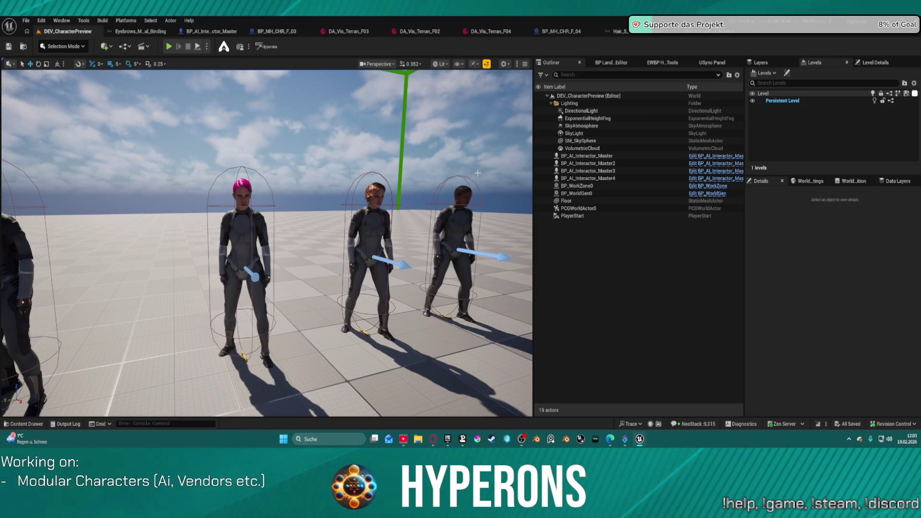
{"action": "left_click", "coordinate": [713, 33]}
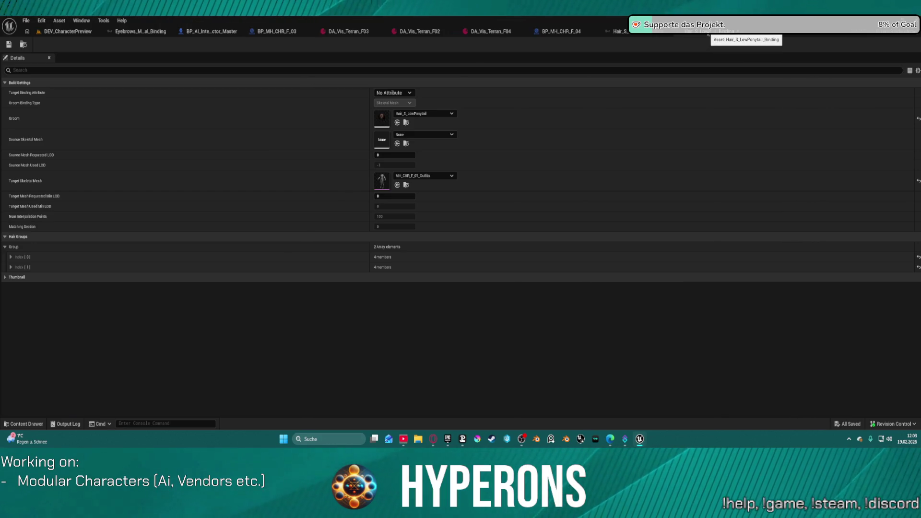
Inspect the other low-ponytail binding's target mesh unchanged, close it, and return to DEV_CharacterPreview.
{"action": "key", "text": "ctrl+space"}
{"action": "left_click", "coordinate": [610, 142]}
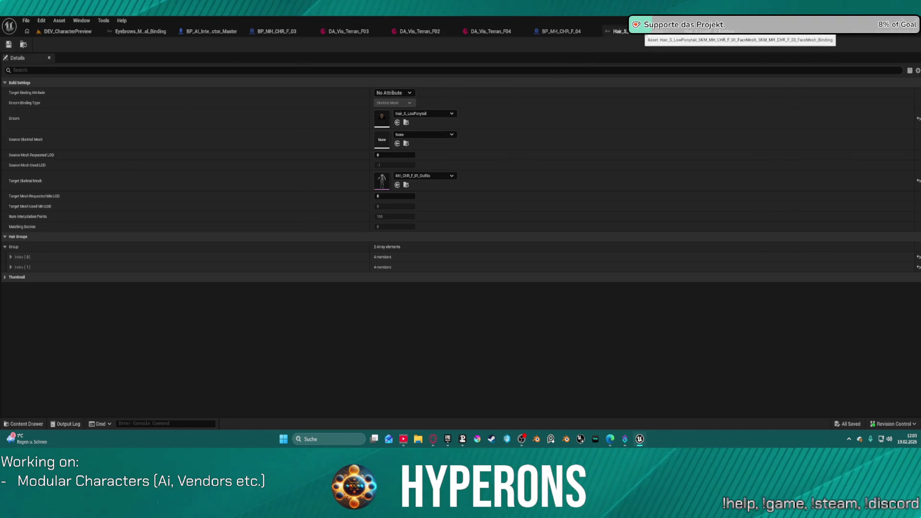
{"action": "left_click", "coordinate": [694, 36]}
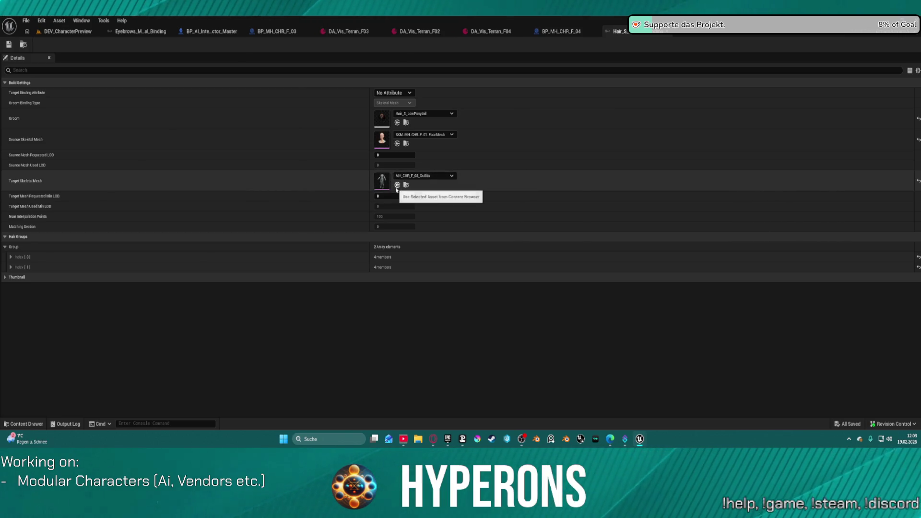
{"action": "left_click", "coordinate": [410, 179]}
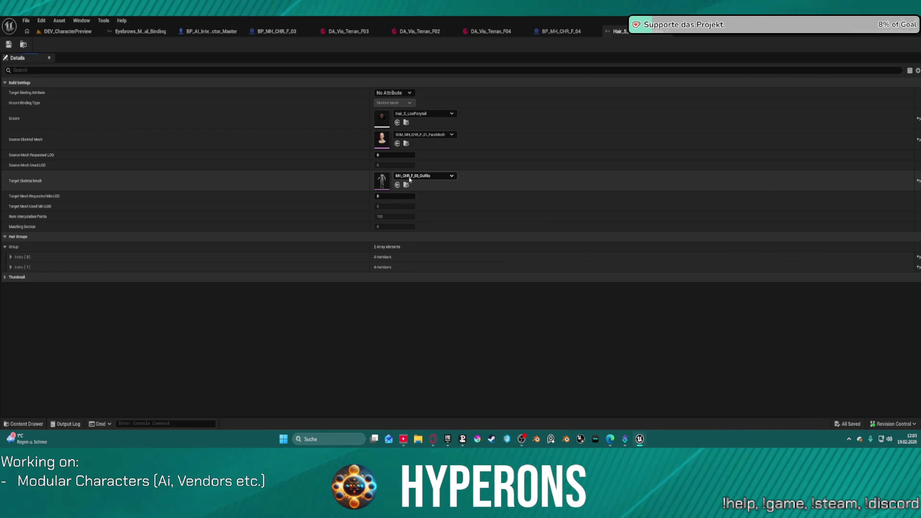
{"action": "left_click", "coordinate": [405, 181]}
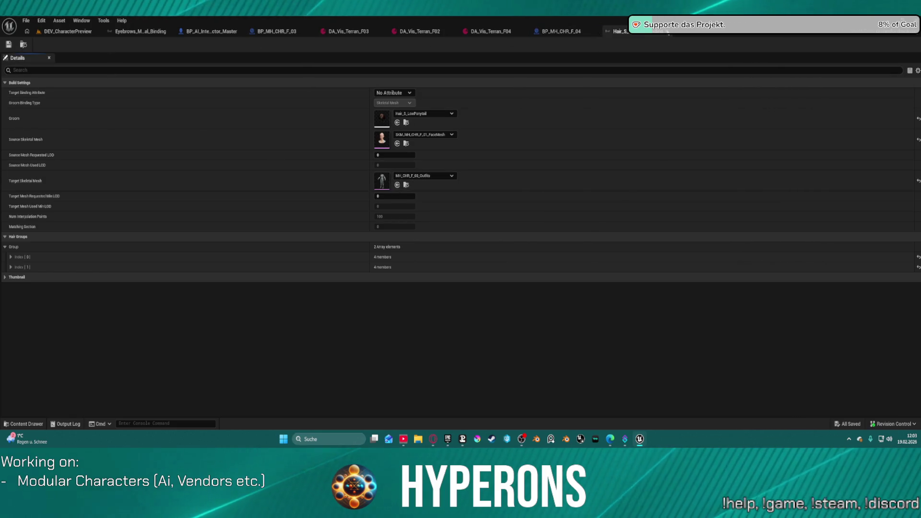
{"action": "left_click", "coordinate": [667, 31]}
{"action": "left_click", "coordinate": [29, 31]}
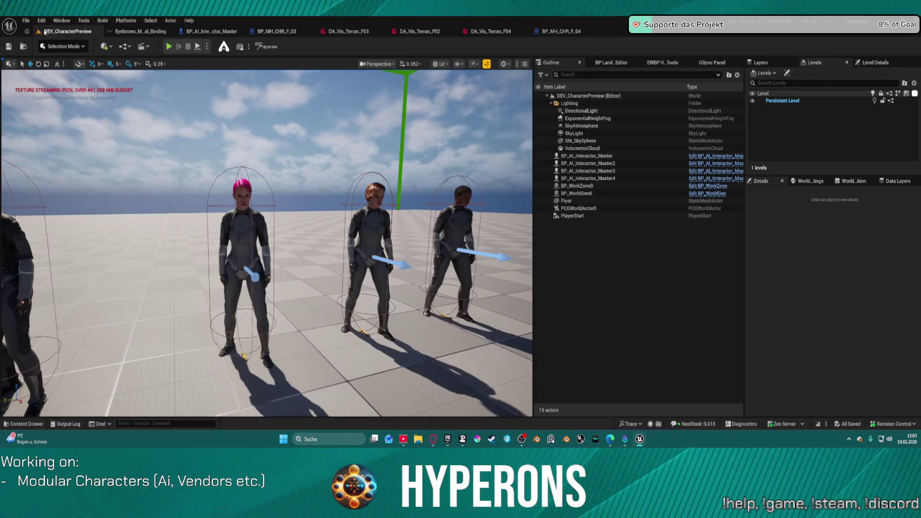
Dismiss the Recent Levels menu and exit the Unreal Editor with Alt+F4.
{"action": "left_click", "coordinate": [27, 22]}
{"action": "mouse_move", "coordinate": [91, 76]}
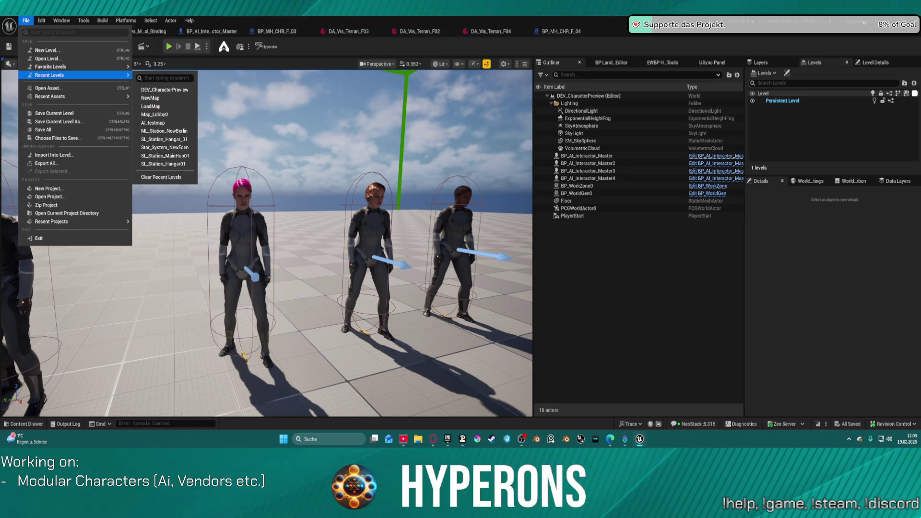
{"action": "left_click", "coordinate": [513, 181]}
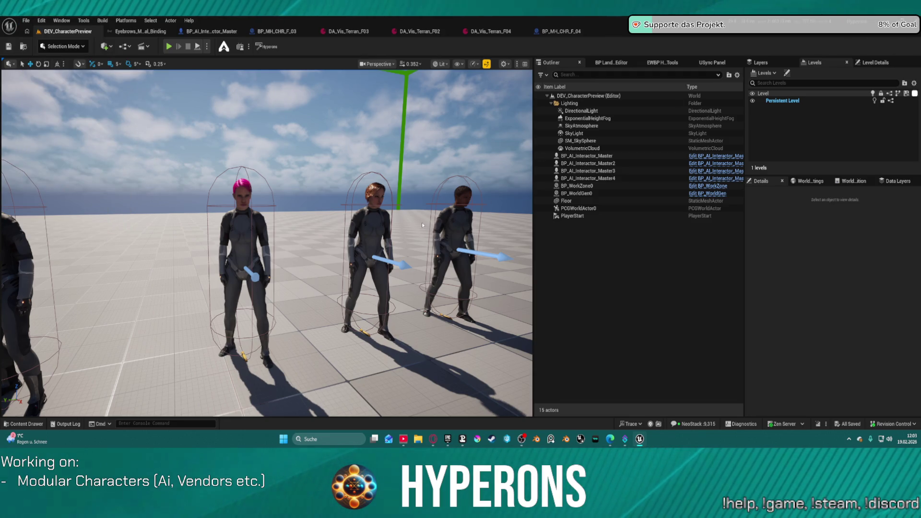
{"action": "key", "text": "alt+F4"}
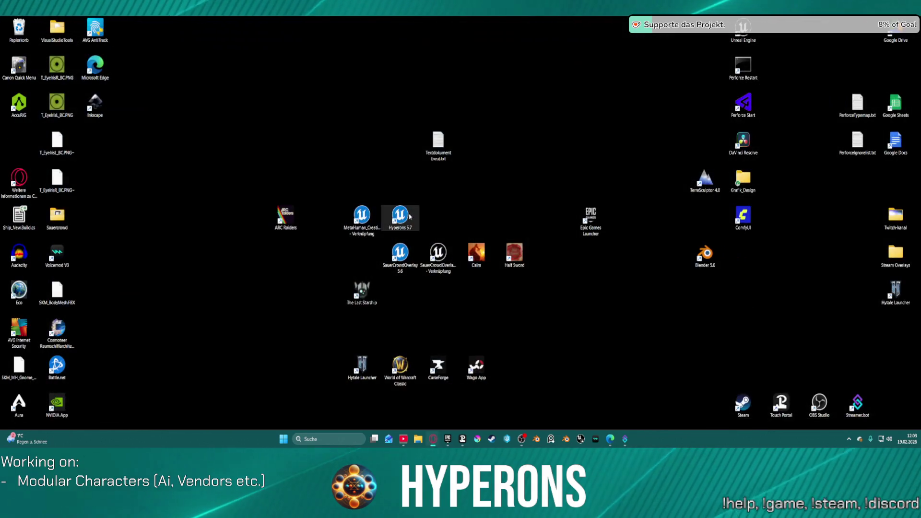
Launch the Hyperons 5.7 project from its desktop shortcut.
{"action": "left_click", "coordinate": [400, 216]}
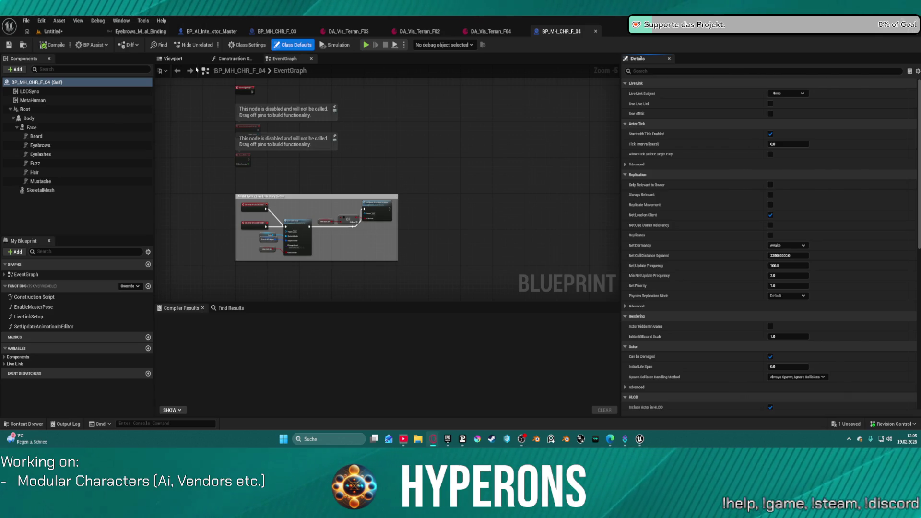
From the Untitled level, load DEV_CharacterPreview via Recent Levels and choose Don't Save.
{"action": "left_click", "coordinate": [26, 21]}
{"action": "left_click", "coordinate": [53, 31]}
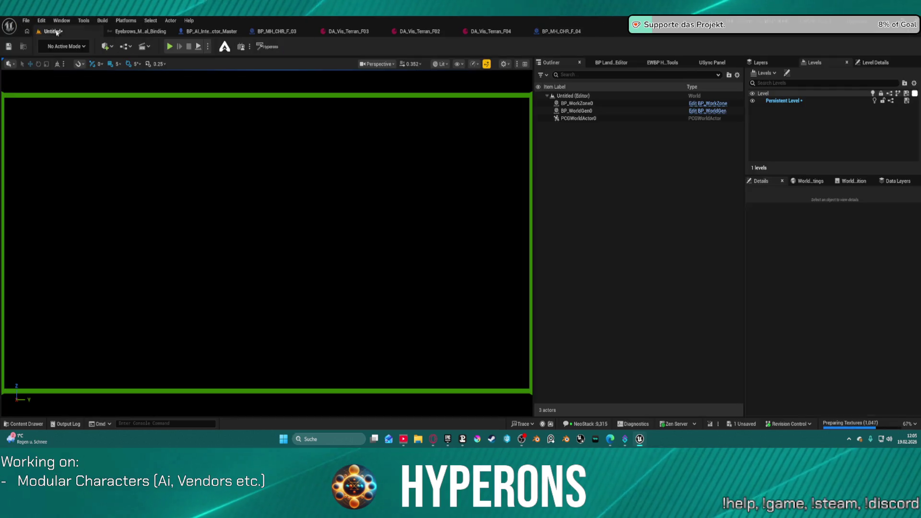
{"action": "left_click", "coordinate": [26, 20]}
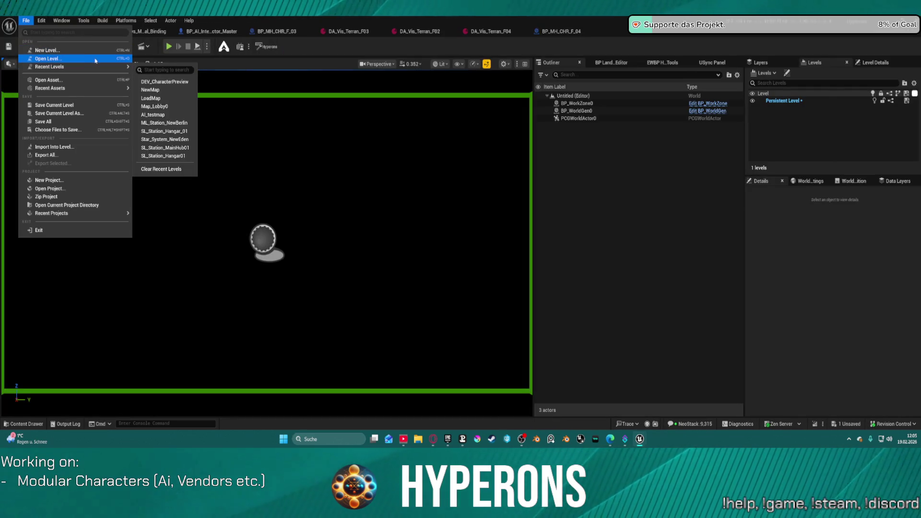
{"action": "mouse_move", "coordinate": [116, 67]}
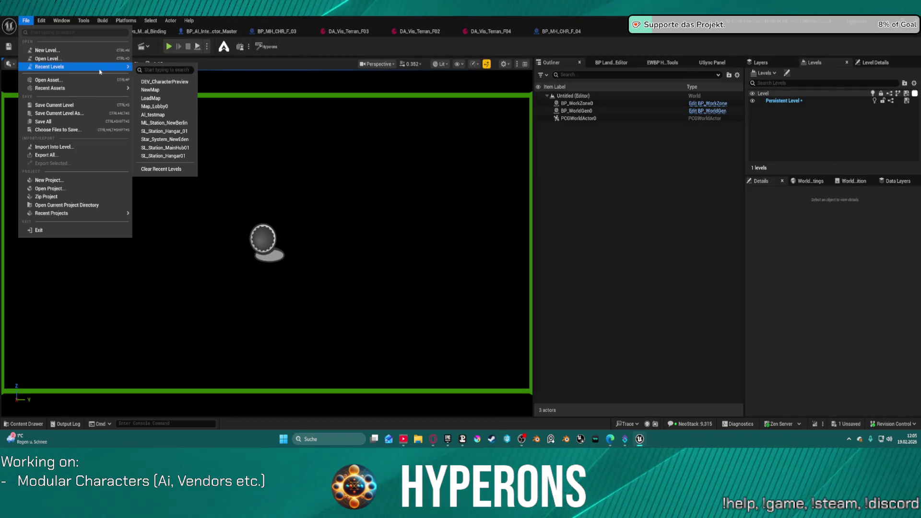
{"action": "left_click", "coordinate": [168, 81]}
{"action": "left_click", "coordinate": [515, 308]}
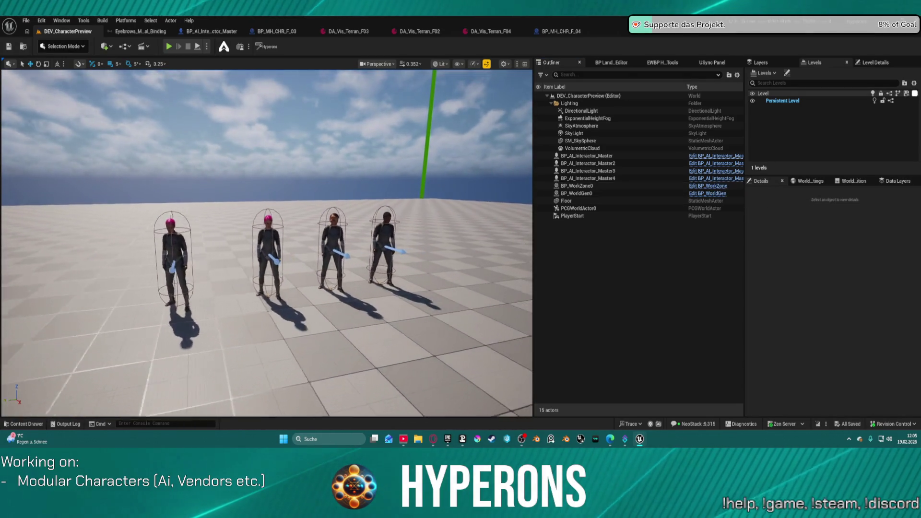
Fly the camera close to each character's groom hair, including the pink-haired one, then open DA_Vis_Terran_F04.
{"action": "key", "text": "ctrl+space"}
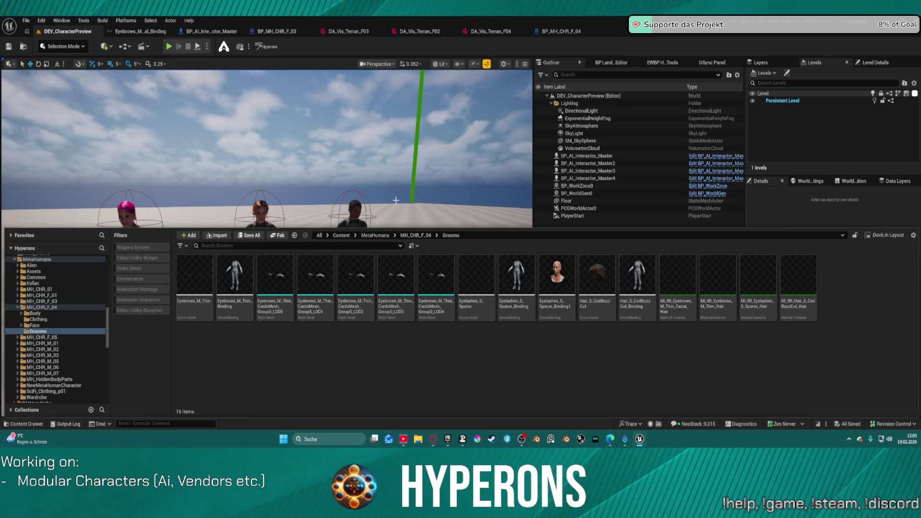
{"action": "key", "text": "ctrl+space"}
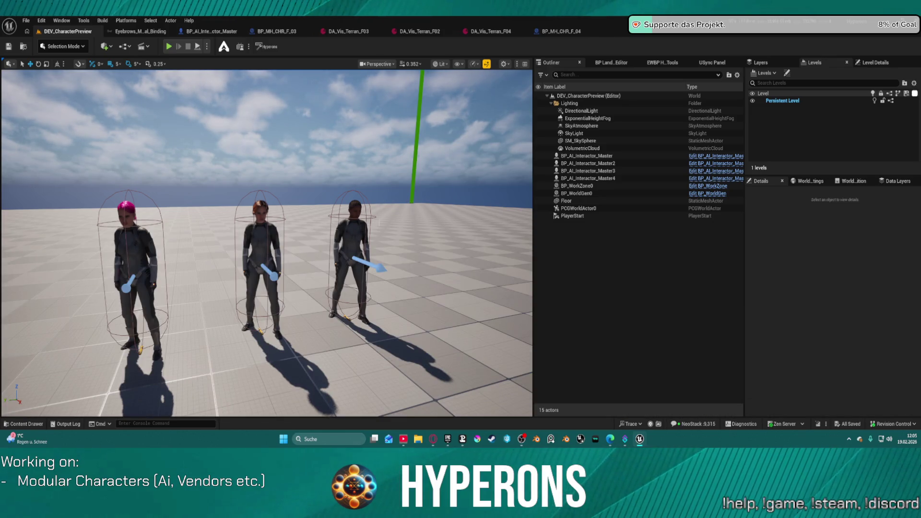
{"action": "key", "text": "w"}
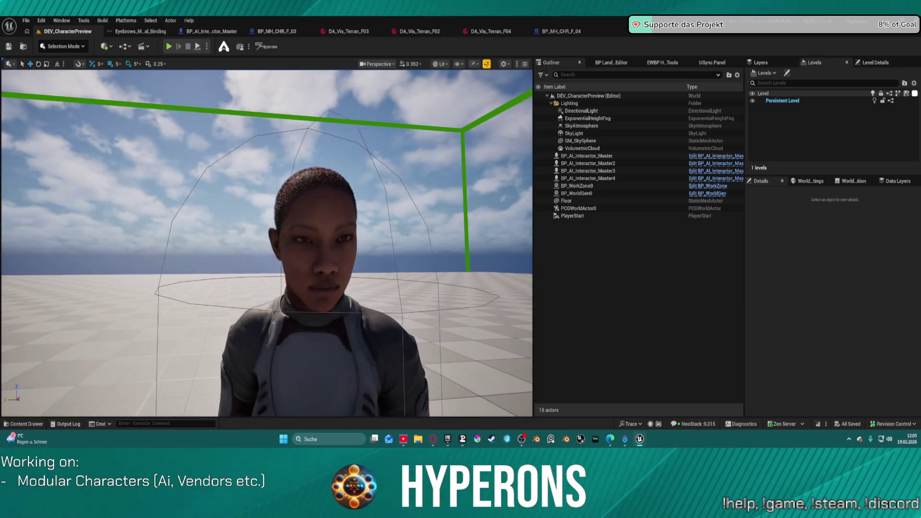
{"action": "key", "text": "a"}
{"action": "key", "text": "s"}
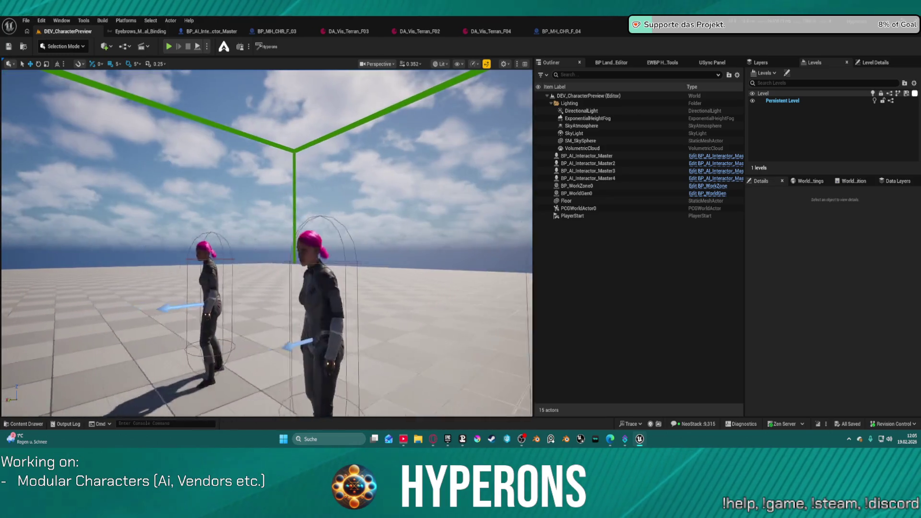
{"action": "key", "text": "w"}
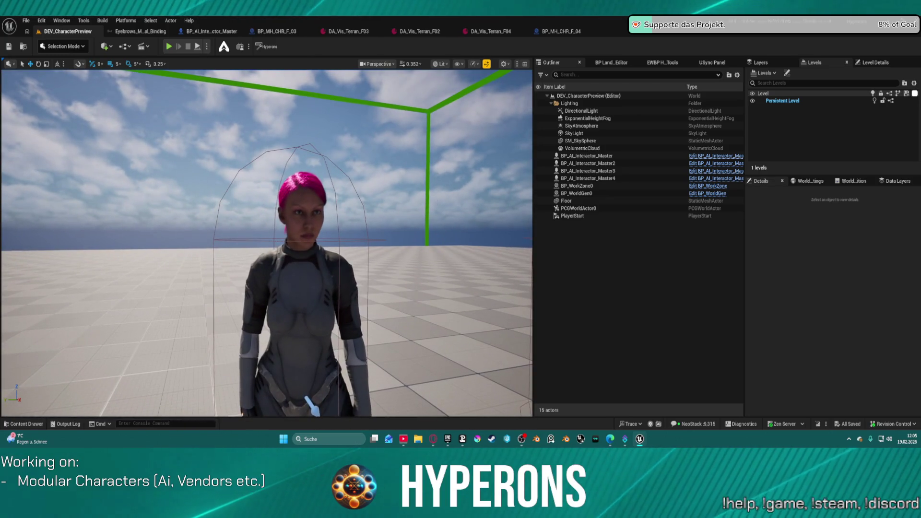
{"action": "key", "text": "s"}
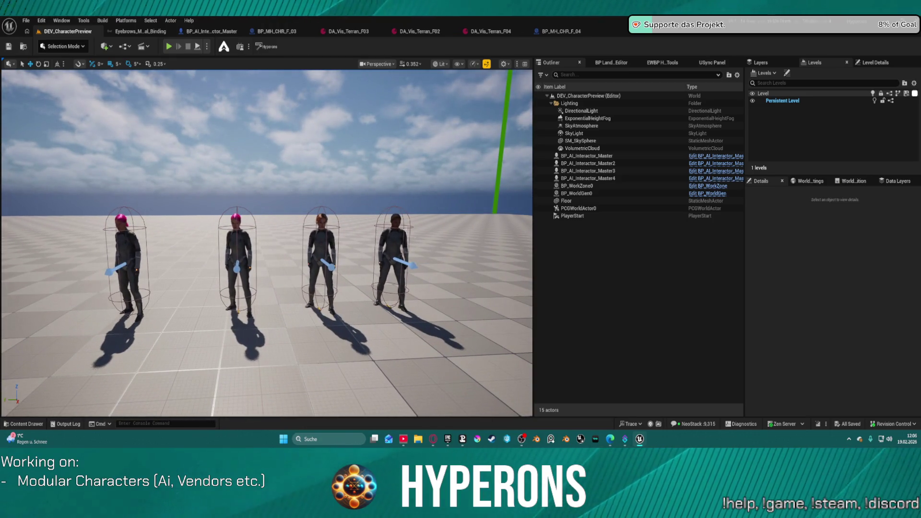
{"action": "left_click", "coordinate": [485, 32]}
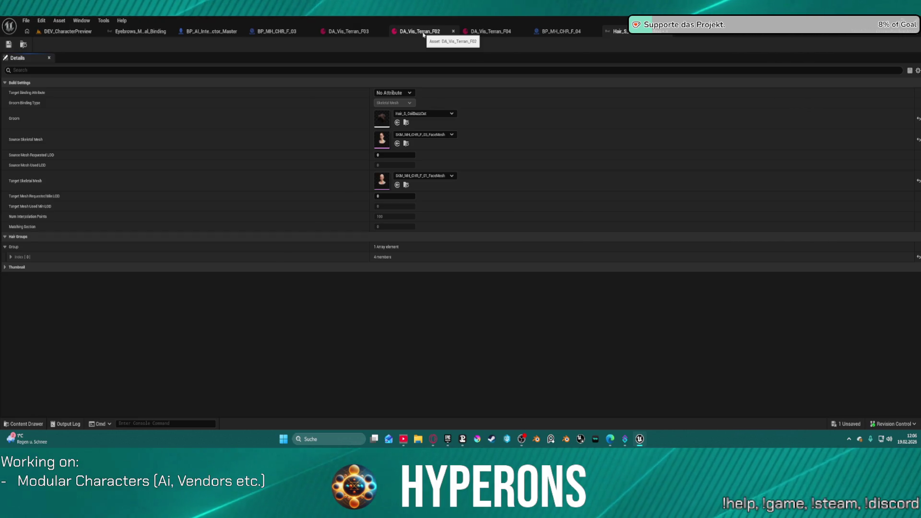
Give DA_Vis_Terran_F02 the Hair_S_CoilBuzzCut groom and CoilBuzzCut F_03 binding, then save all.
{"action": "left_click", "coordinate": [424, 34]}
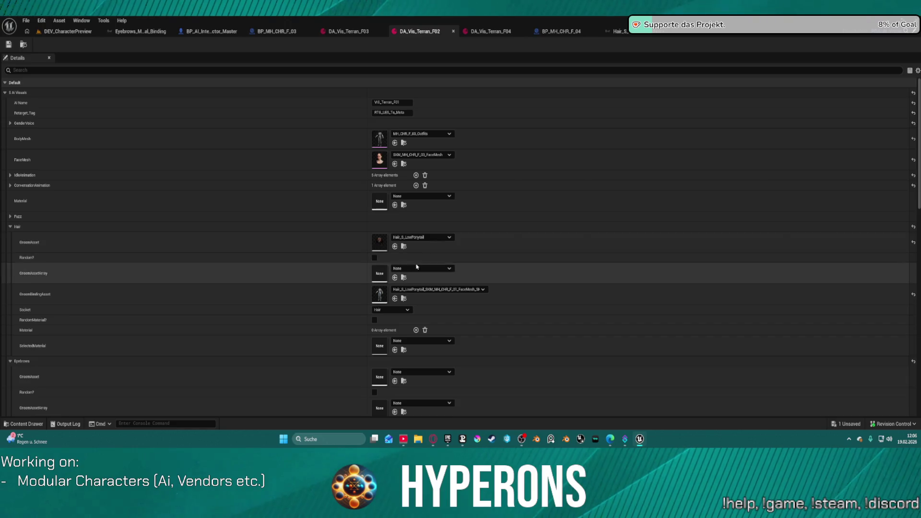
{"action": "scroll", "coordinate": [412, 270], "scroll_direction": "down", "scroll_amount": 1}
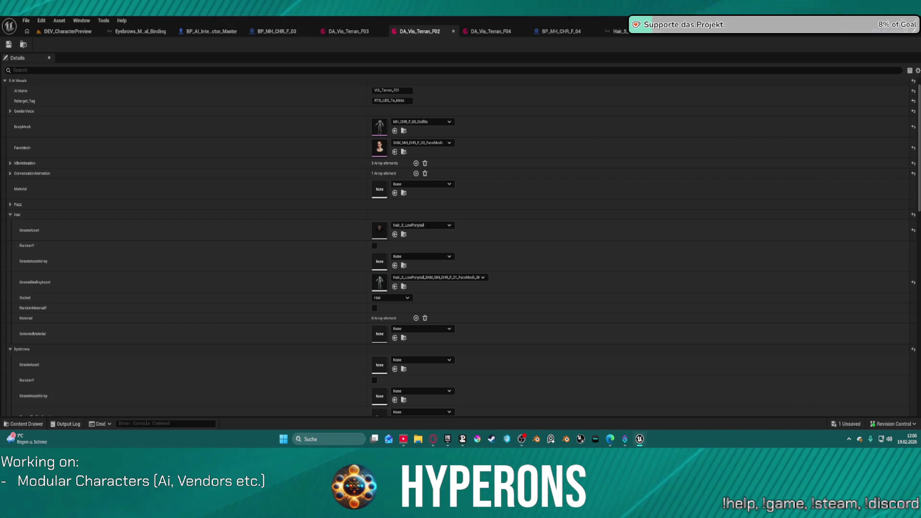
{"action": "left_click", "coordinate": [395, 234]}
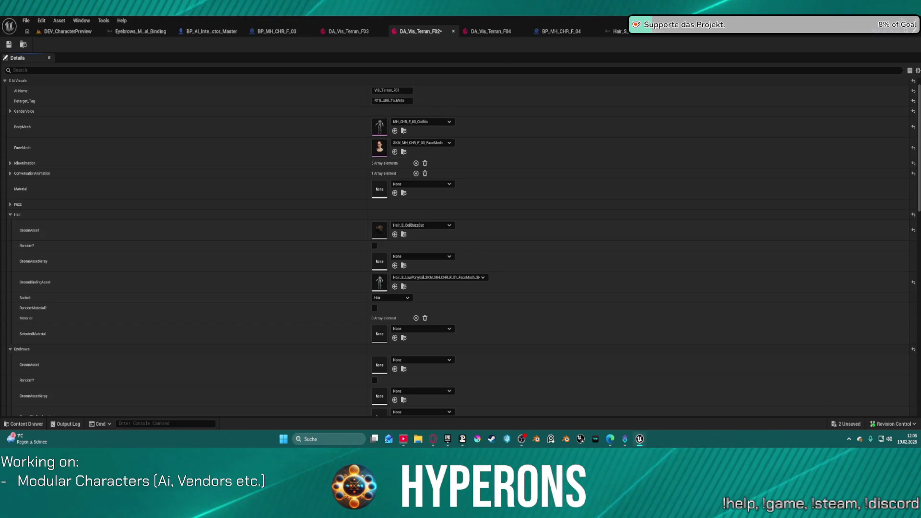
{"action": "left_click", "coordinate": [395, 287]}
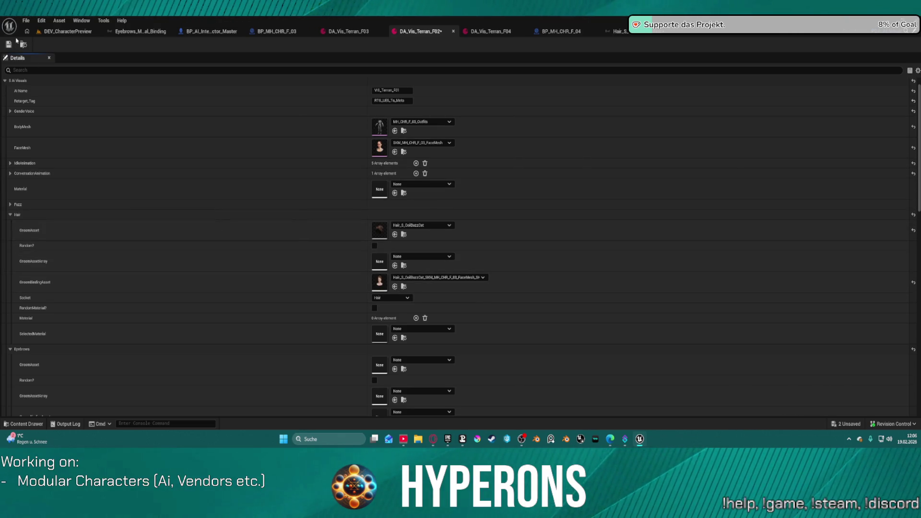
{"action": "left_click", "coordinate": [9, 45]}
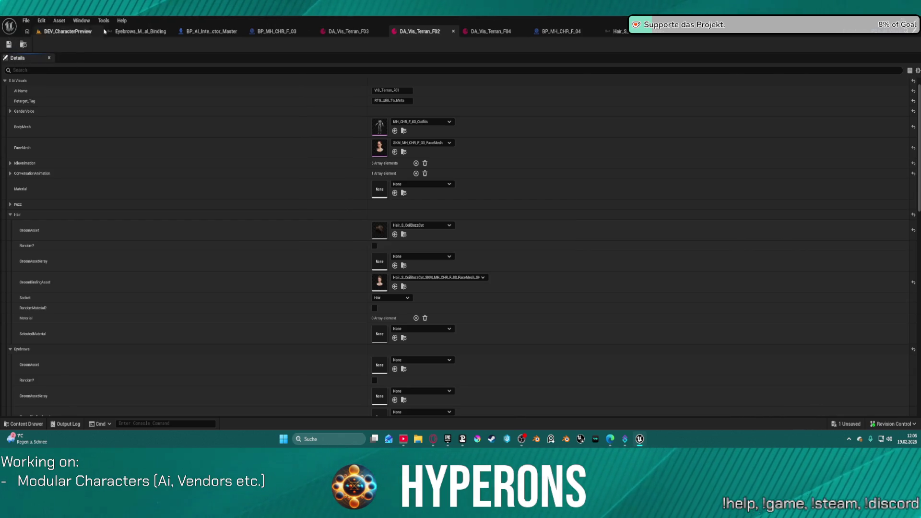
{"action": "key", "text": "ctrl+shift+s"}
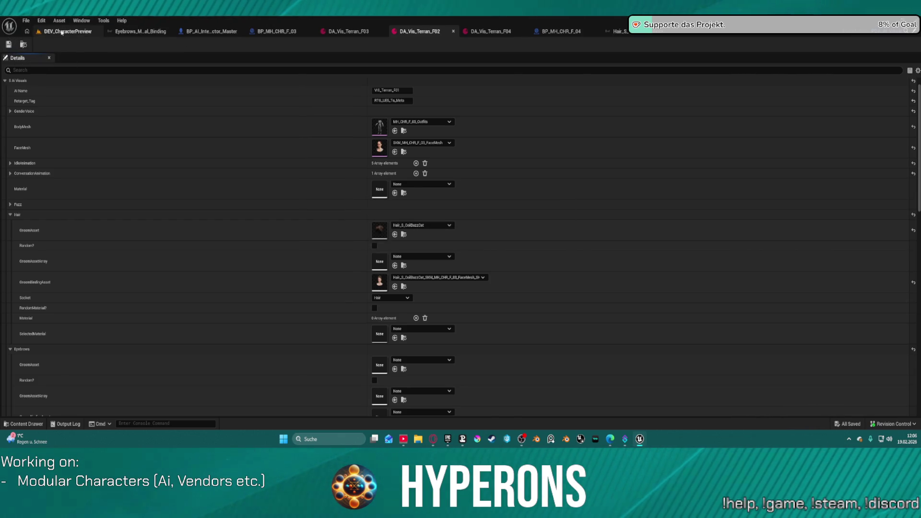
Fly the DEV_CharacterPreview viewport camera around to frame all three characters.
{"action": "left_click", "coordinate": [61, 32]}
{"action": "scroll", "coordinate": [267, 240], "scroll_direction": "up", "scroll_amount": 5}
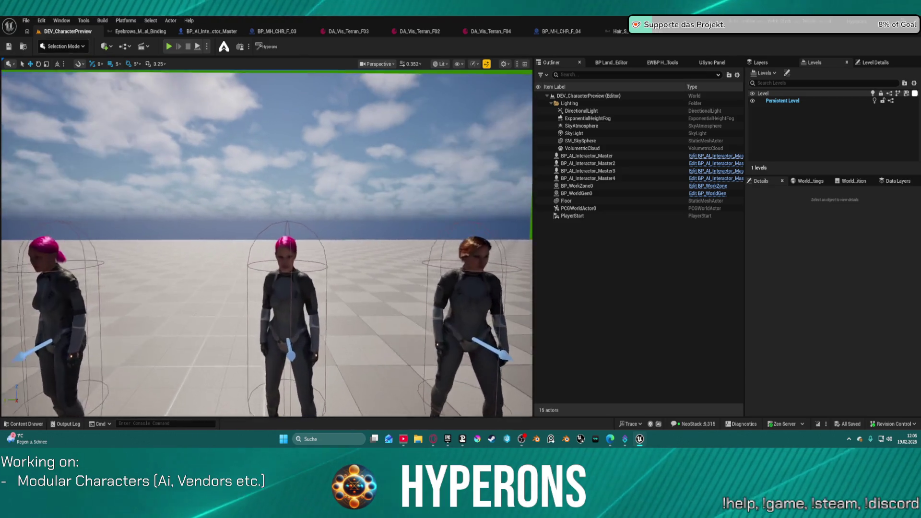
{"action": "scroll", "coordinate": [476, 235], "scroll_direction": "up", "scroll_amount": 3}
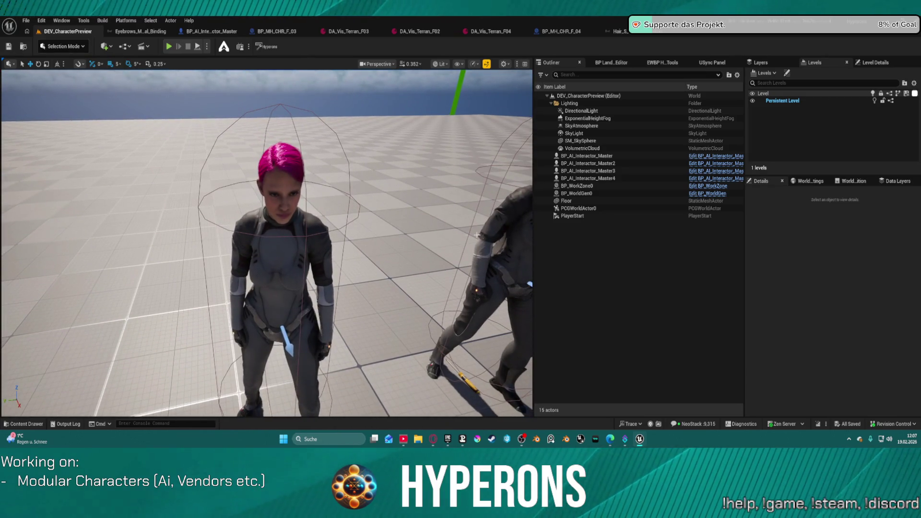
{"action": "mouse_move", "coordinate": [476, 235]}
{"action": "left_mouse_down"}
{"action": "mouse_move", "coordinate": [446, 192]}
{"action": "mouse_move", "coordinate": [465, 240]}
{"action": "mouse_move", "coordinate": [446, 226]}
{"action": "left_mouse_up"}
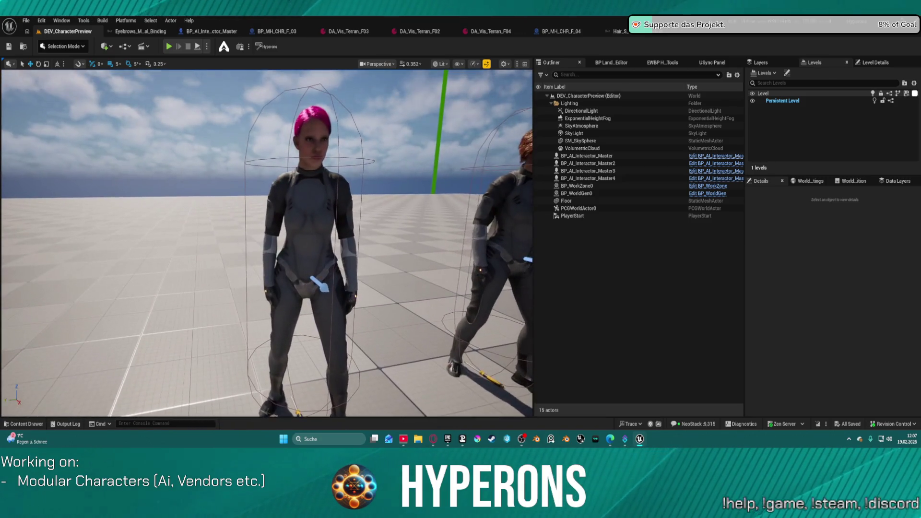
{"action": "scroll", "coordinate": [267, 244], "scroll_direction": "down", "scroll_amount": 5}
{"action": "left_click_drag", "start_coordinate": [266, 243], "coordinate": [259, 235]}
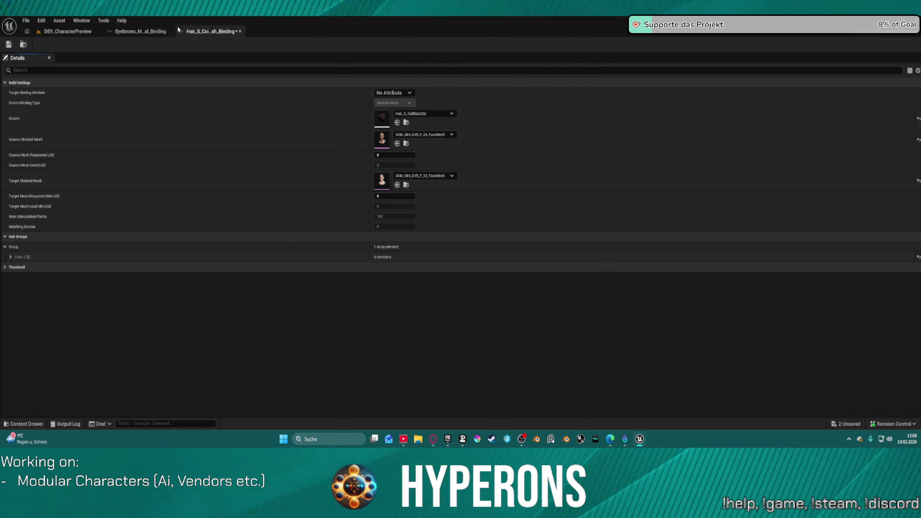
Select the left pink-haired character and filter its Details by 'viss' to reveal its visual data asset.
{"action": "left_click", "coordinate": [81, 30]}
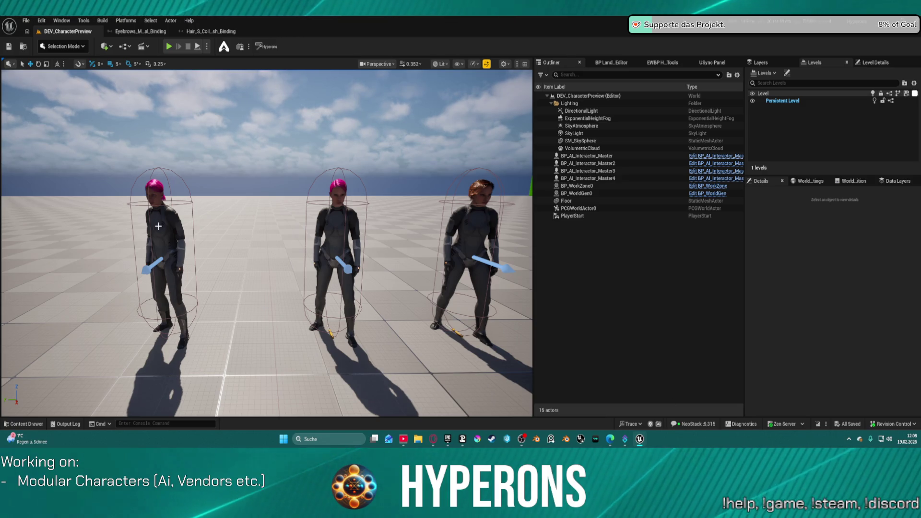
{"action": "left_click", "coordinate": [493, 304]}
{"action": "left_click", "coordinate": [769, 242]}
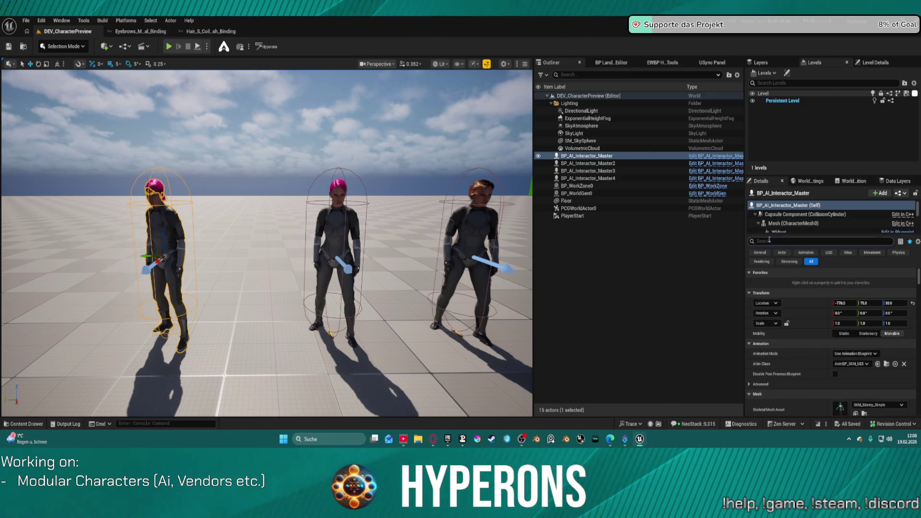
{"action": "type", "text": "vis"}
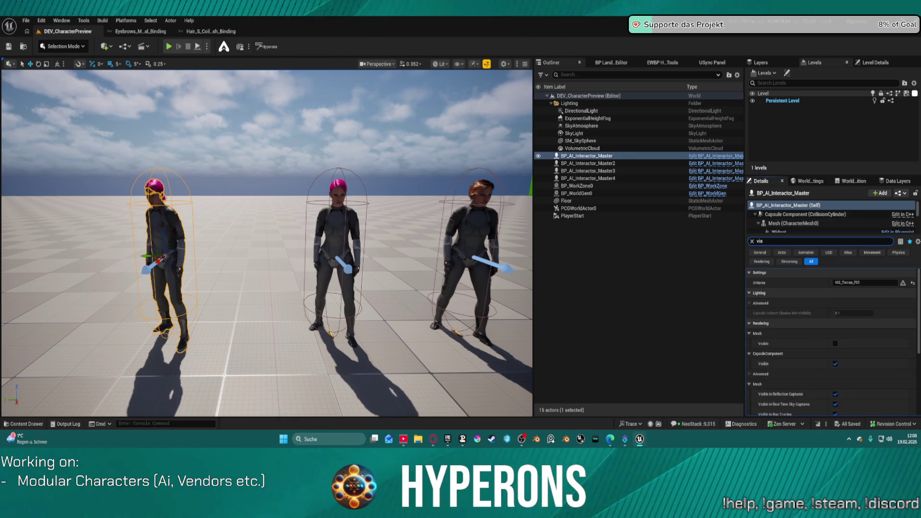
{"action": "type", "text": "s"}
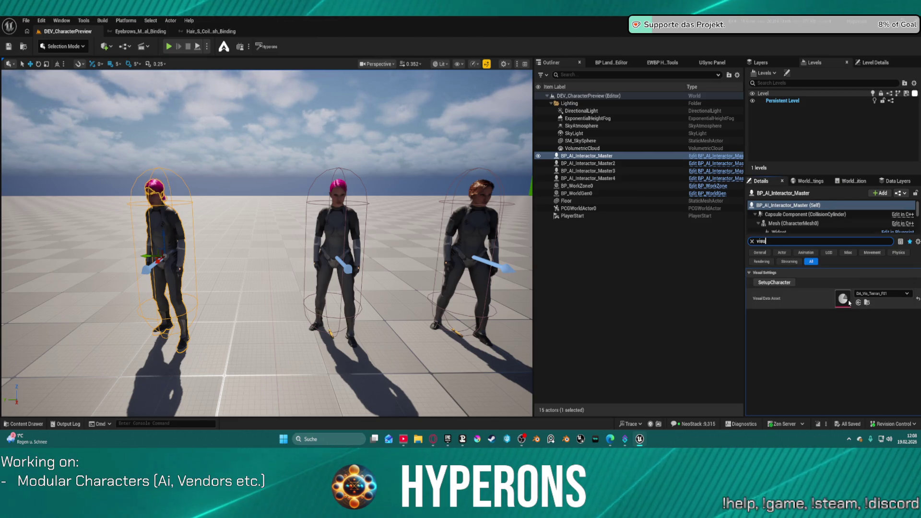
Open DA_Vis_Terran_F01 from the Visual Data Asset thumbnail and review its Hair settings.
{"action": "double_click", "coordinate": [849, 302]}
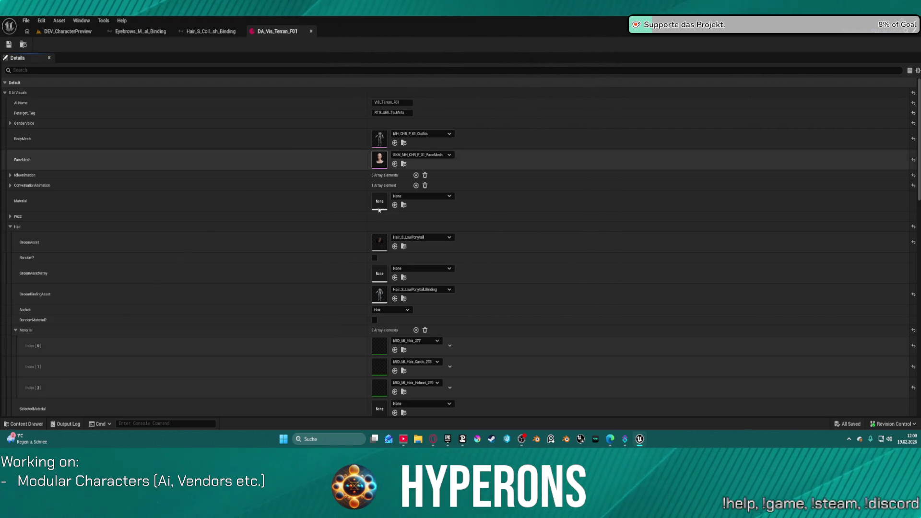
{"action": "scroll", "coordinate": [390, 148], "scroll_direction": "down", "scroll_amount": 5}
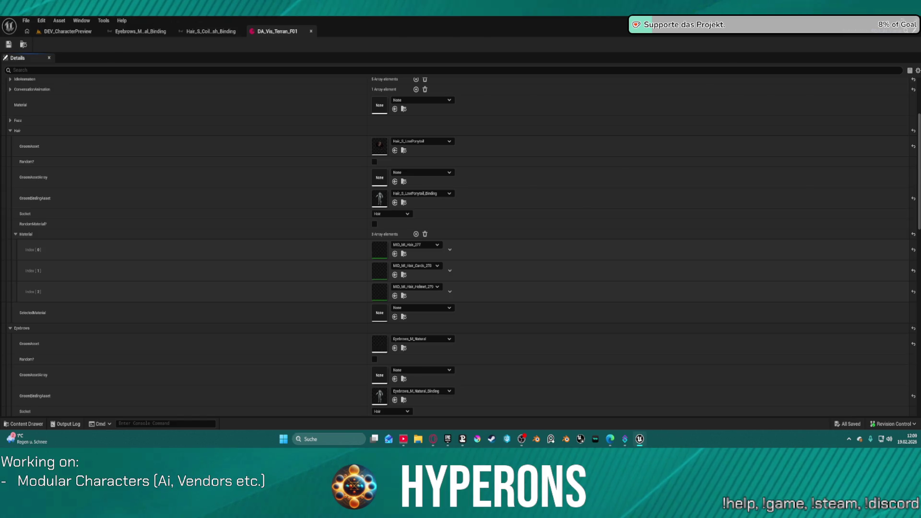
{"action": "left_click", "coordinate": [67, 31]}
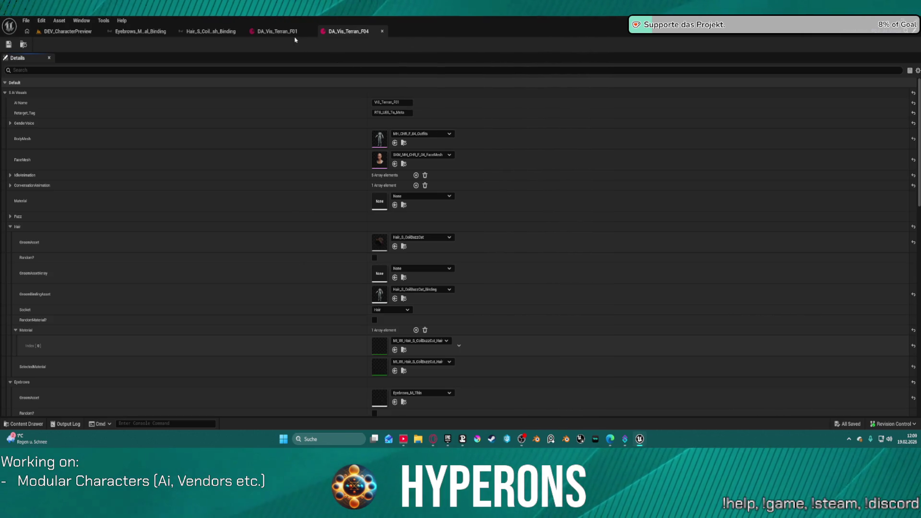
Browse the groom binding list and compare with DA_Vis_Terran_F04 without changing anything.
{"action": "left_click", "coordinate": [277, 31]}
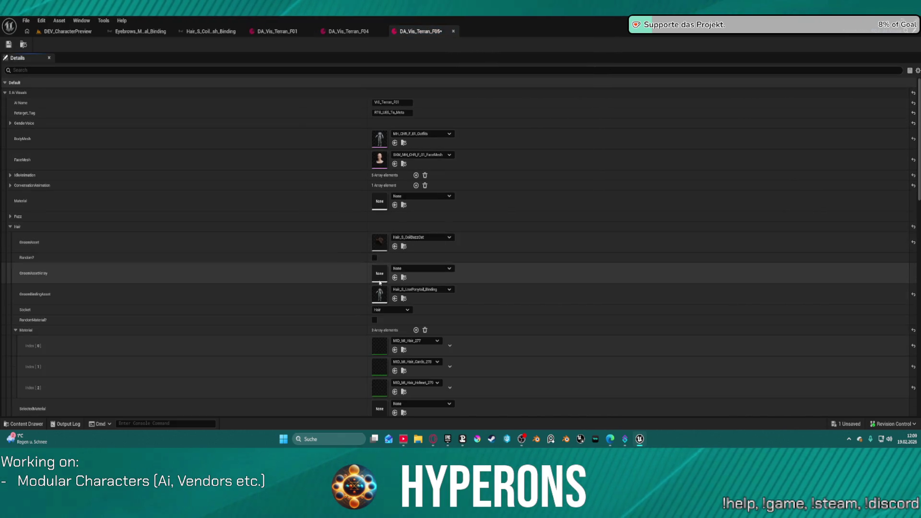
{"action": "left_click", "coordinate": [409, 290]}
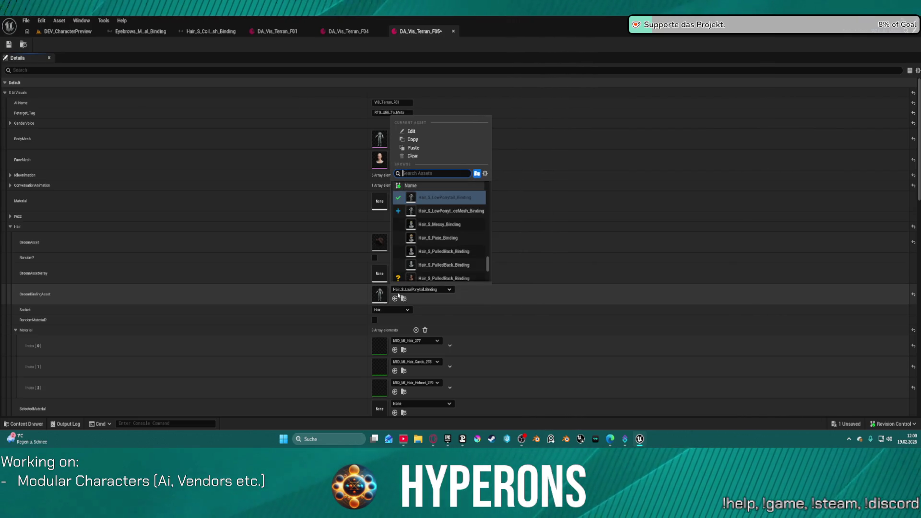
{"action": "scroll", "coordinate": [465, 229], "scroll_direction": "up", "scroll_amount": 2}
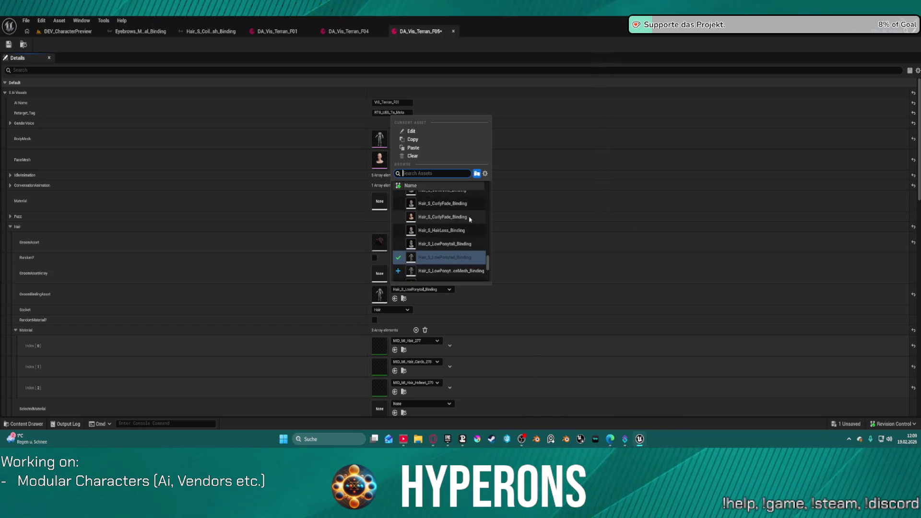
{"action": "scroll", "coordinate": [465, 229], "scroll_direction": "up", "scroll_amount": 4}
{"action": "key", "text": "Escape"}
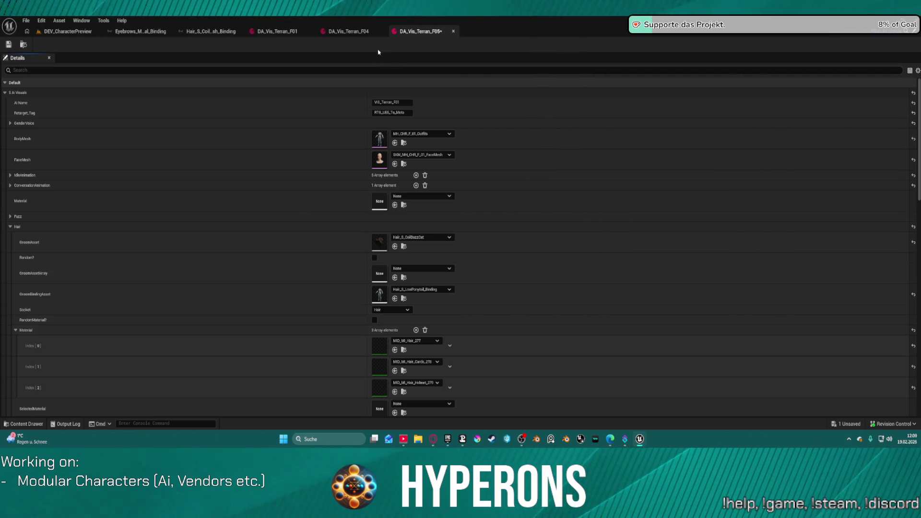
{"action": "left_click", "coordinate": [362, 31]}
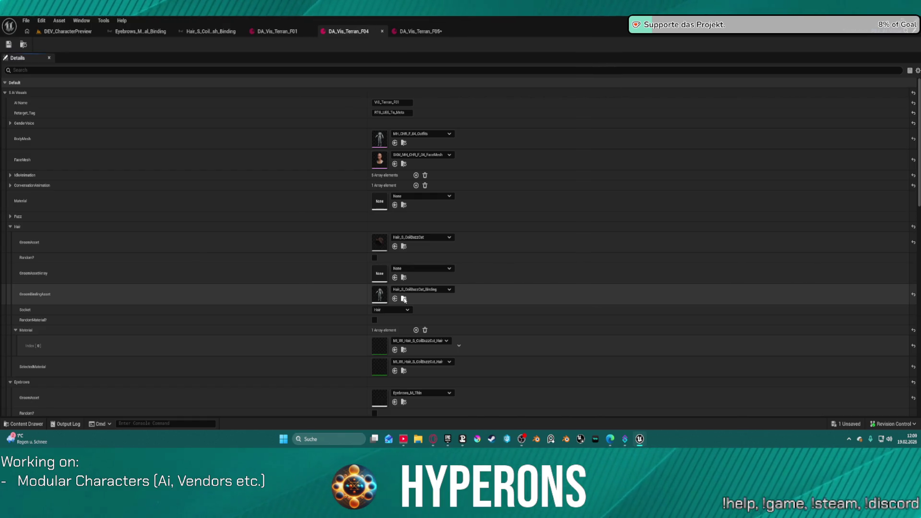
{"action": "left_click", "coordinate": [431, 30]}
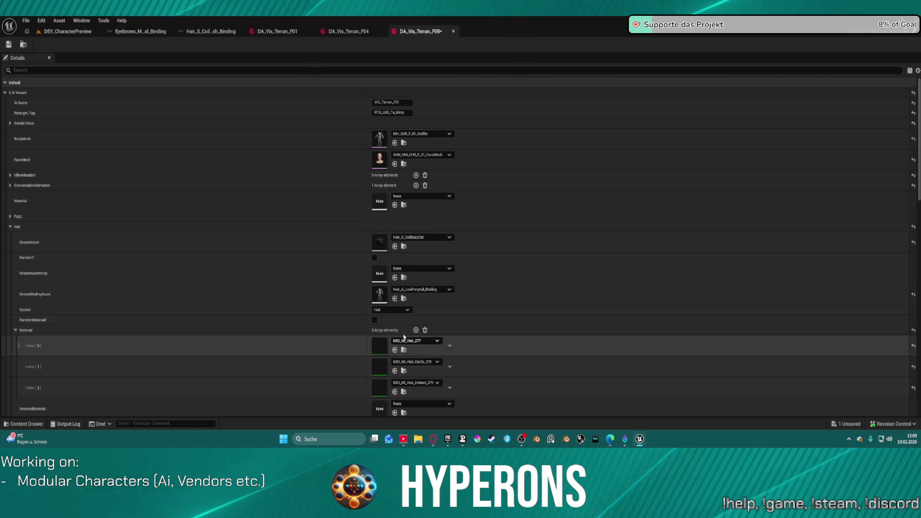
Assign the CoilBuzzCut face-mesh binding to DA_Vis_Terran_F05, save it, and return to the level.
{"action": "left_click", "coordinate": [395, 299]}
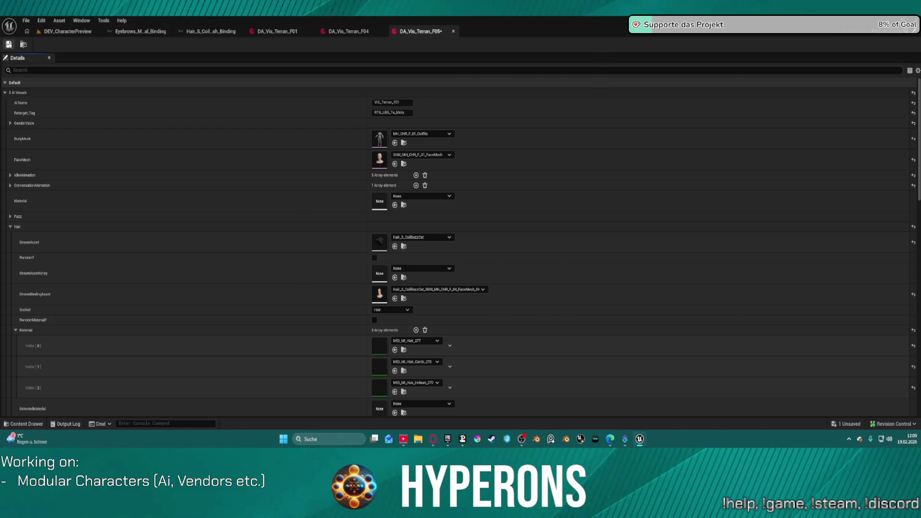
{"action": "left_click", "coordinate": [9, 44]}
{"action": "left_click", "coordinate": [66, 32]}
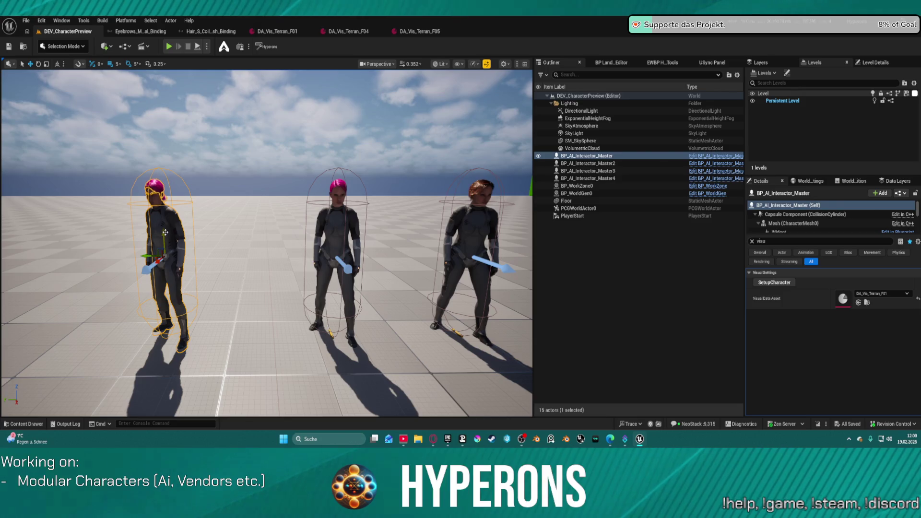
Set the pink-haired character's Visual Data Asset to DA_Vis_Terran_F05 and view its head closely.
{"action": "mouse_move", "coordinate": [167, 230]}
{"action": "left_mouse_down"}
{"action": "mouse_move", "coordinate": [249, 223]}
{"action": "mouse_move", "coordinate": [197, 216]}
{"action": "mouse_move", "coordinate": [240, 192]}
{"action": "mouse_move", "coordinate": [235, 173]}
{"action": "mouse_move", "coordinate": [230, 193]}
{"action": "left_mouse_up"}
{"action": "left_click", "coordinate": [229, 193]}
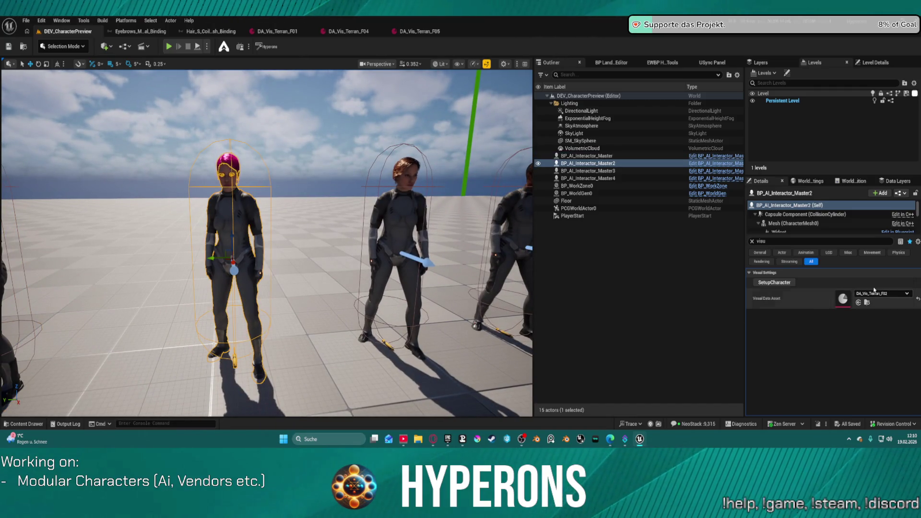
{"action": "left_click", "coordinate": [892, 295]}
{"action": "left_click", "coordinate": [854, 251]}
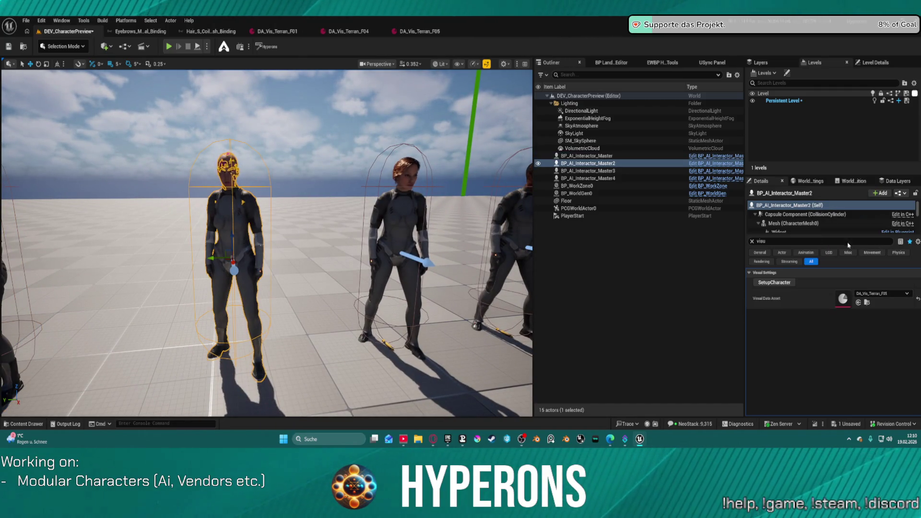
{"action": "left_click", "coordinate": [263, 157]}
{"action": "mouse_move", "coordinate": [262, 158]}
{"action": "left_mouse_down"}
{"action": "mouse_move", "coordinate": [262, 135]}
{"action": "mouse_move", "coordinate": [269, 144]}
{"action": "mouse_move", "coordinate": [360, 143]}
{"action": "mouse_move", "coordinate": [365, 134]}
{"action": "left_mouse_up"}
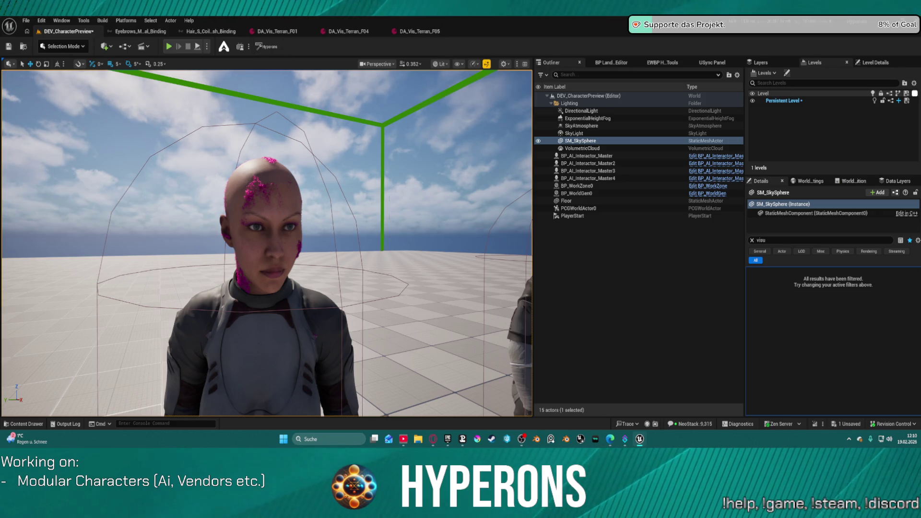
Switch to the DA_Vis_Terran_F05 data asset editor.
{"action": "left_click", "coordinate": [431, 29]}
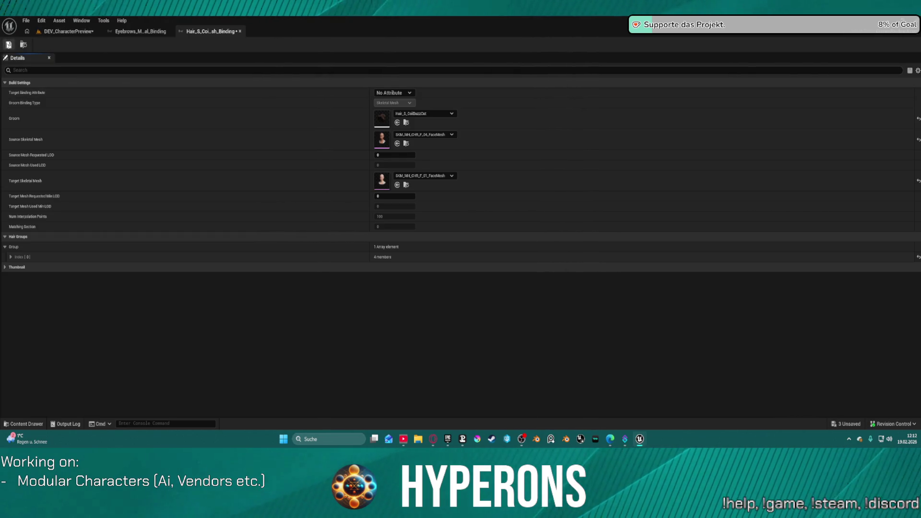
Save the hair binding and browse the Content Drawer to AI_UE5/VisualPreset/Terraner.
{"action": "left_click", "coordinate": [8, 45]}
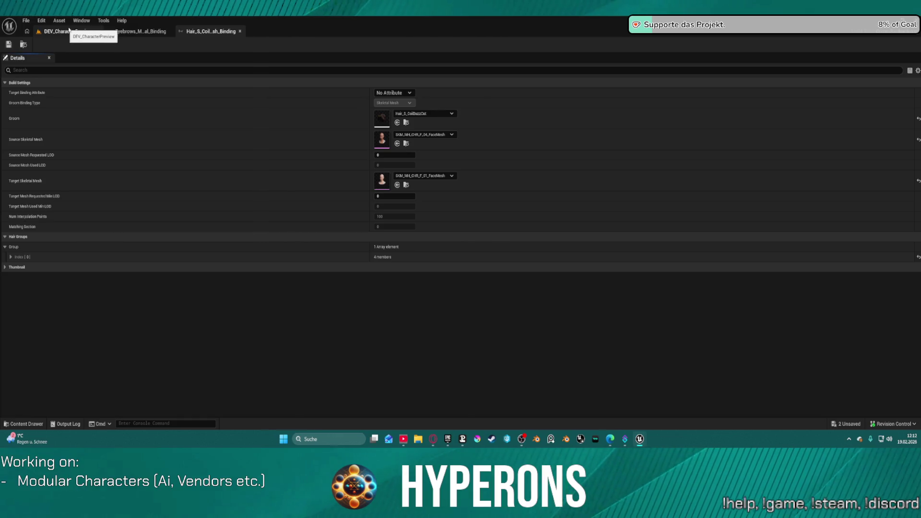
{"action": "key", "text": "ctrl+space"}
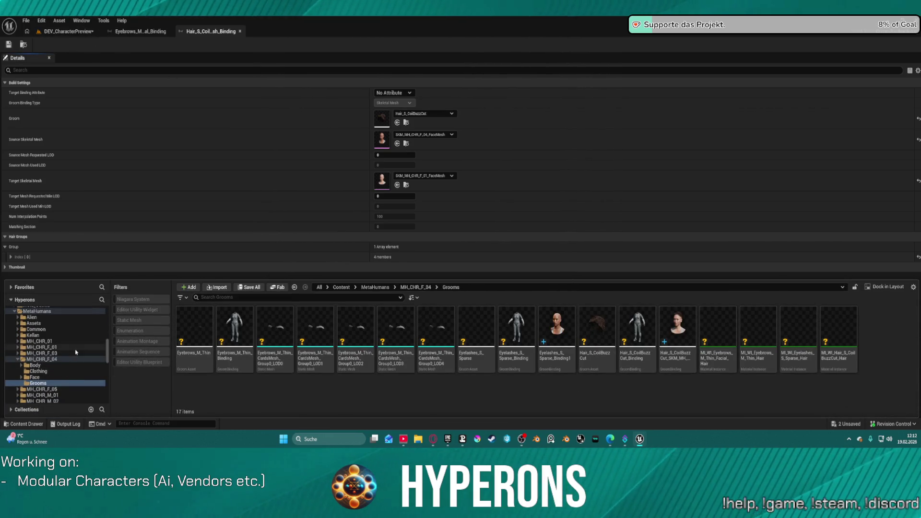
{"action": "scroll", "coordinate": [77, 352], "scroll_direction": "up", "scroll_amount": 15}
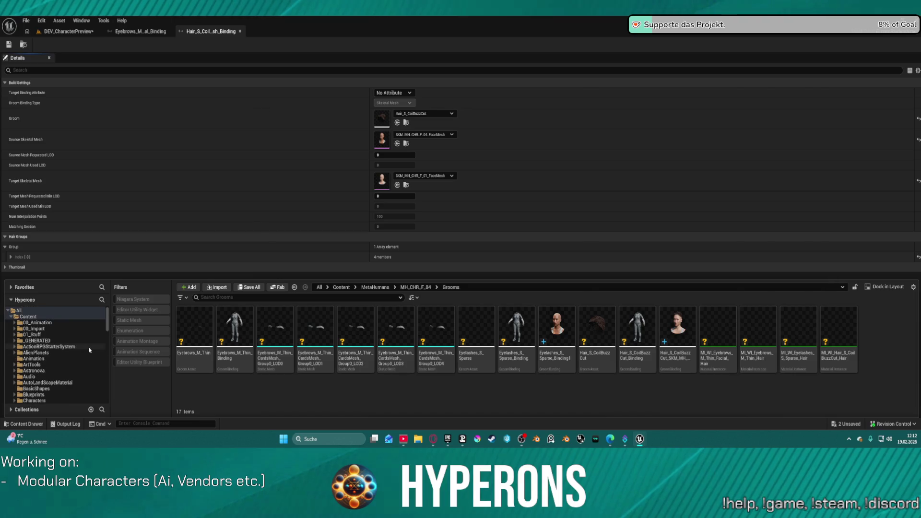
{"action": "double_click", "coordinate": [89, 348]}
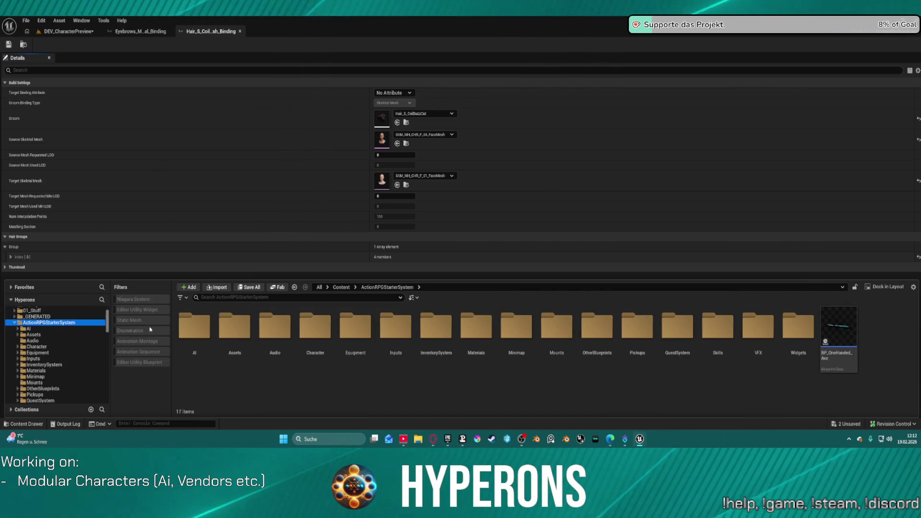
{"action": "double_click", "coordinate": [197, 331]}
{"action": "double_click", "coordinate": [200, 334]}
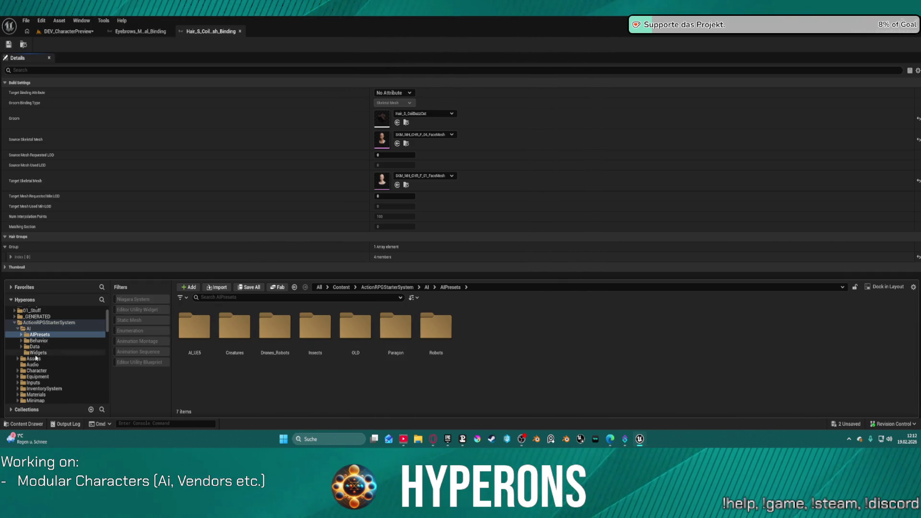
{"action": "double_click", "coordinate": [194, 327]}
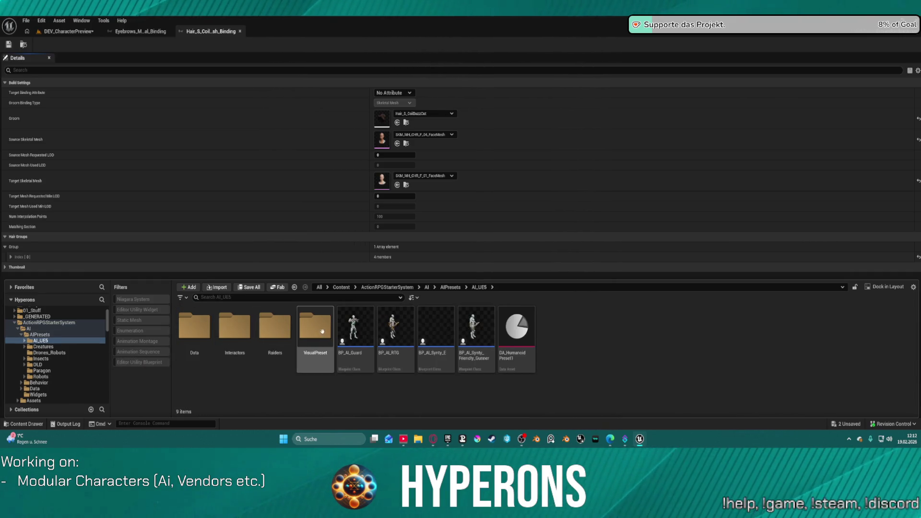
{"action": "double_click", "coordinate": [322, 331]}
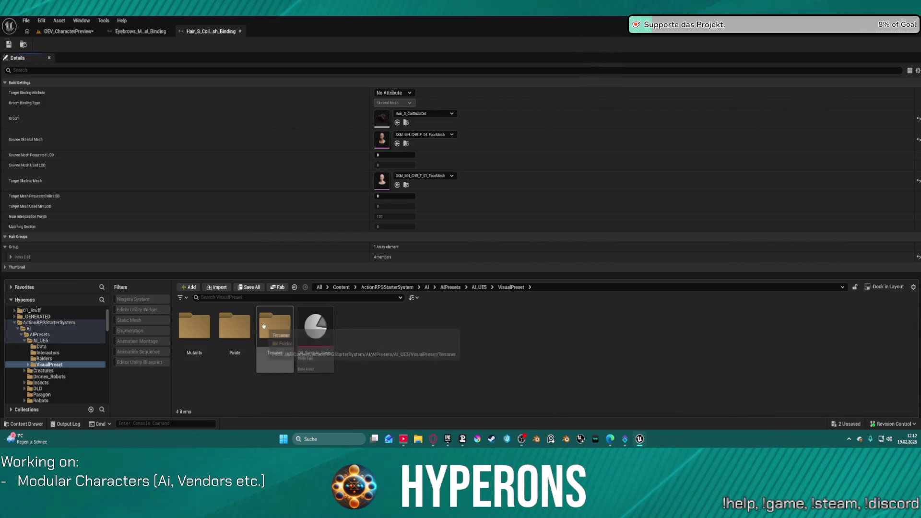
{"action": "double_click", "coordinate": [263, 326]}
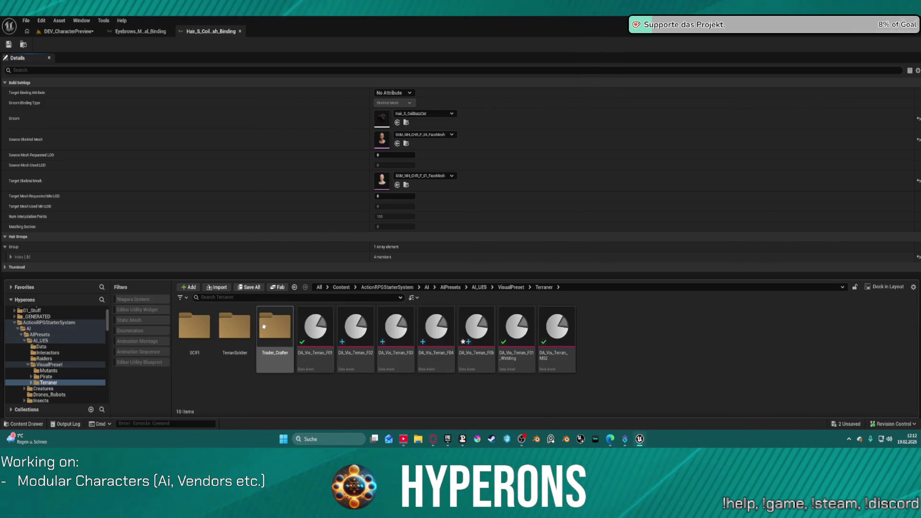
Open DA_Vis_Terran_F05, assign the CoilBuzzCut binding as its GroomBindingAsset, and save it.
{"action": "left_click", "coordinate": [466, 331]}
{"action": "double_click", "coordinate": [473, 335]}
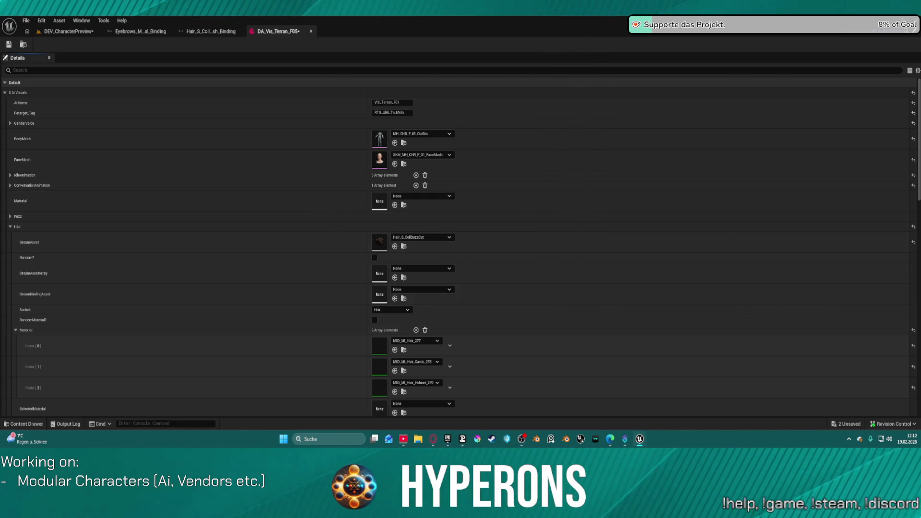
{"action": "left_click", "coordinate": [395, 298]}
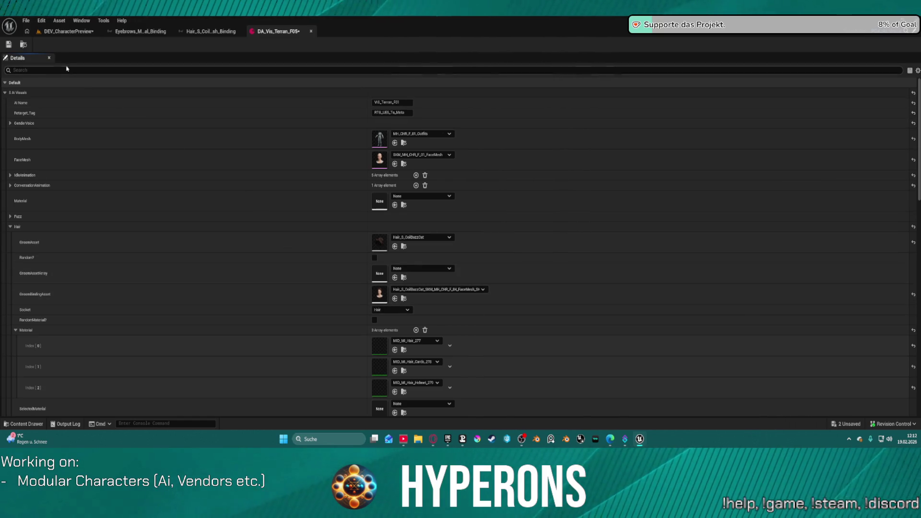
{"action": "left_click", "coordinate": [8, 45]}
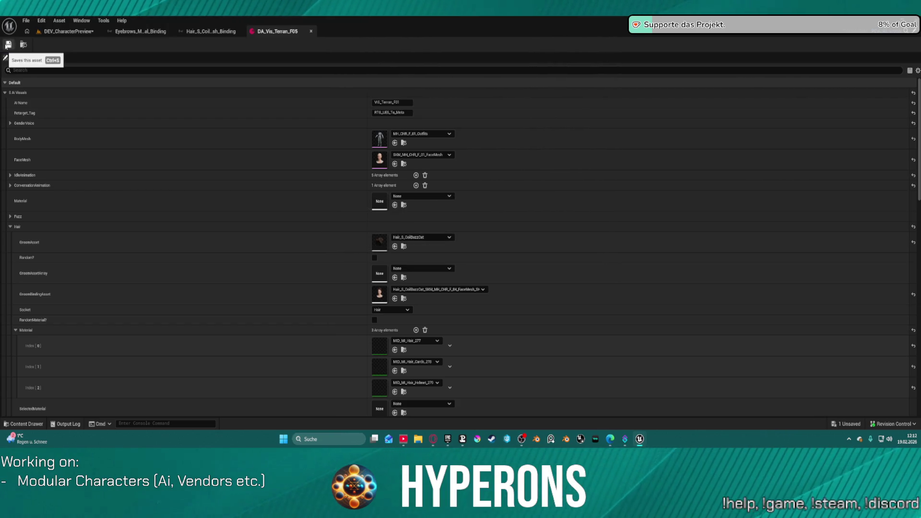
{"action": "left_click", "coordinate": [63, 32]}
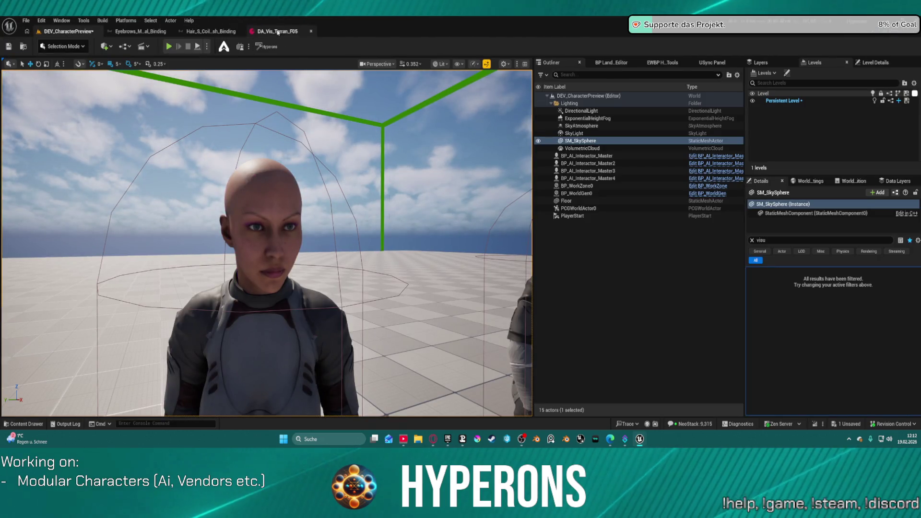
Run SetupCharacter on the bald character to rebuild it with its new hair.
{"action": "left_click", "coordinate": [261, 171]}
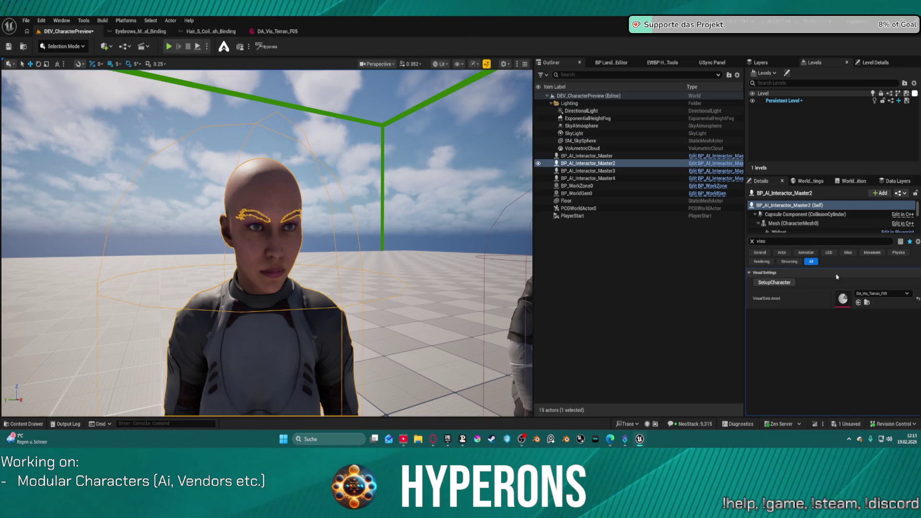
{"action": "left_click", "coordinate": [775, 283]}
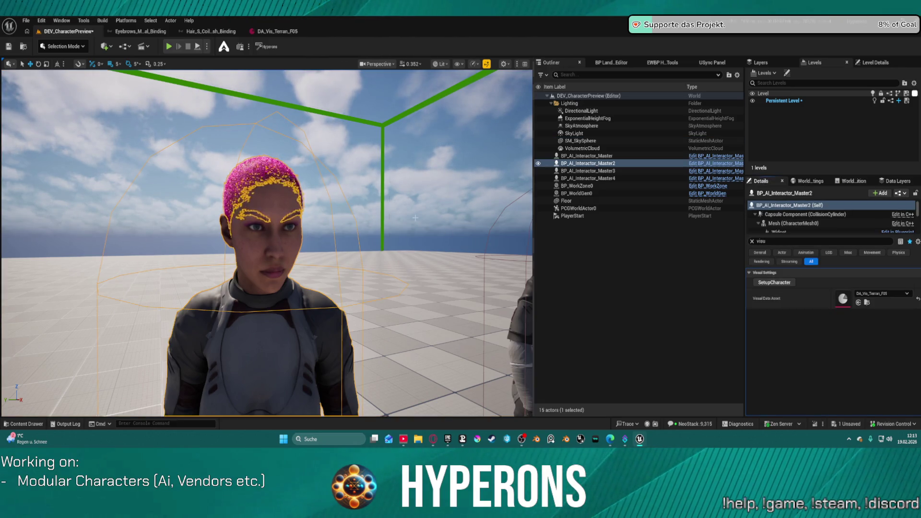
{"action": "left_click", "coordinate": [459, 162]}
{"action": "mouse_move", "coordinate": [459, 162]}
{"action": "left_mouse_down"}
{"action": "mouse_move", "coordinate": [407, 225]}
{"action": "mouse_move", "coordinate": [394, 187]}
{"action": "mouse_move", "coordinate": [365, 192]}
{"action": "mouse_move", "coordinate": [345, 159]}
{"action": "mouse_move", "coordinate": [346, 202]}
{"action": "mouse_move", "coordinate": [317, 177]}
{"action": "mouse_move", "coordinate": [309, 183]}
{"action": "mouse_move", "coordinate": [338, 192]}
{"action": "mouse_move", "coordinate": [317, 211]}
{"action": "left_mouse_up"}
{"action": "mouse_move", "coordinate": [269, 240]}
{"action": "left_mouse_down"}
{"action": "mouse_move", "coordinate": [271, 221]}
{"action": "mouse_move", "coordinate": [287, 240]}
{"action": "left_mouse_up"}
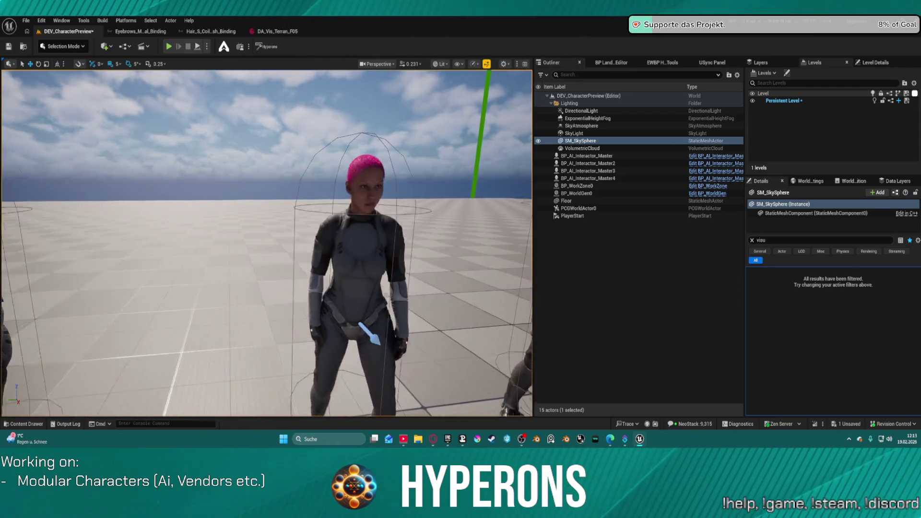
{"action": "key", "text": "Up"}
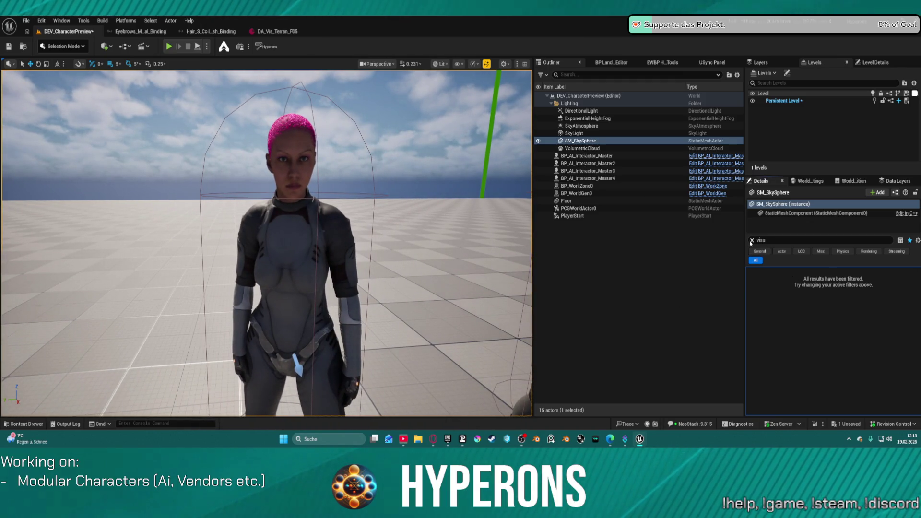
Clear the Details filter and save the DEV_CharacterPreview level.
{"action": "left_click", "coordinate": [752, 240]}
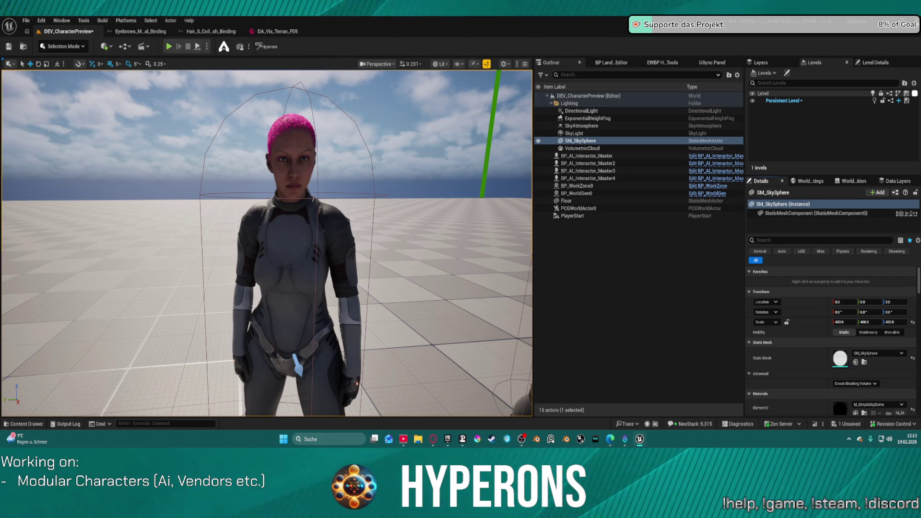
{"action": "key", "text": "ctrl+shift+s"}
{"action": "left_click", "coordinate": [471, 313]}
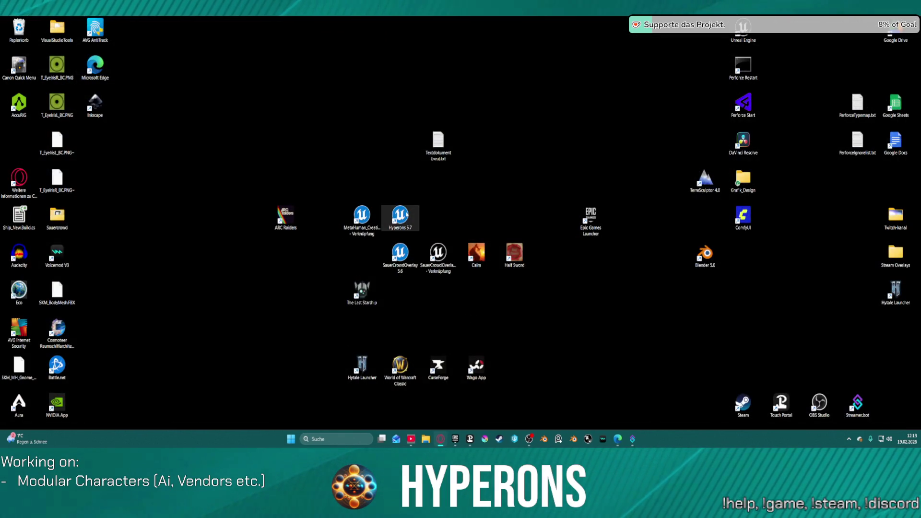
Launch the Hyperons 5.7 project from its desktop shortcut.
{"action": "double_click", "coordinate": [405, 215]}
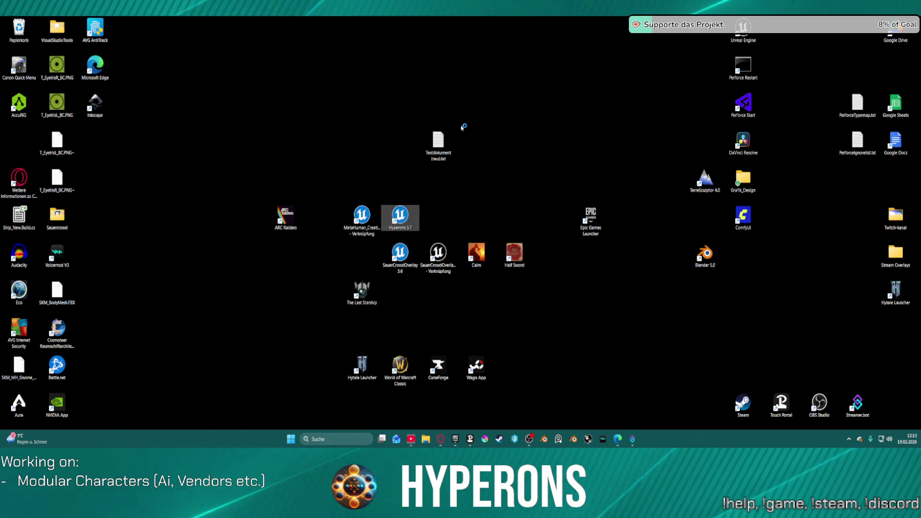